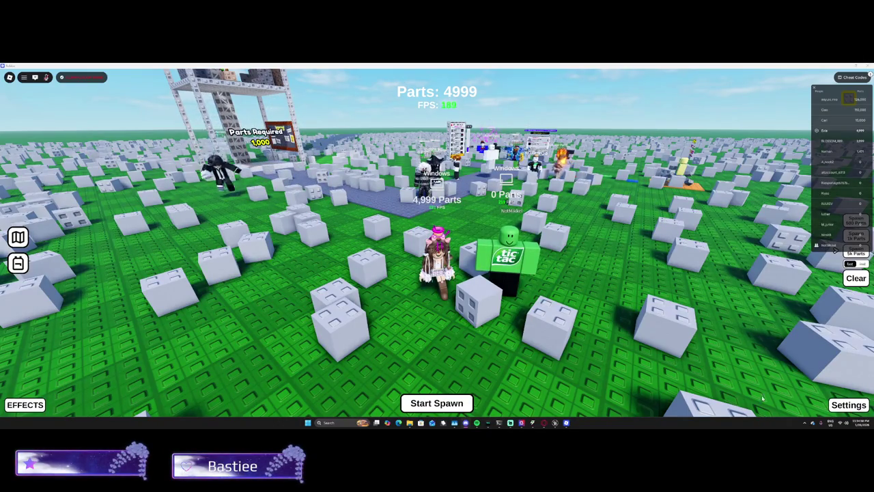
Hide the player list, zoom around the thousands of spawned blocks, and walk the avatar among them.
key(Tab)
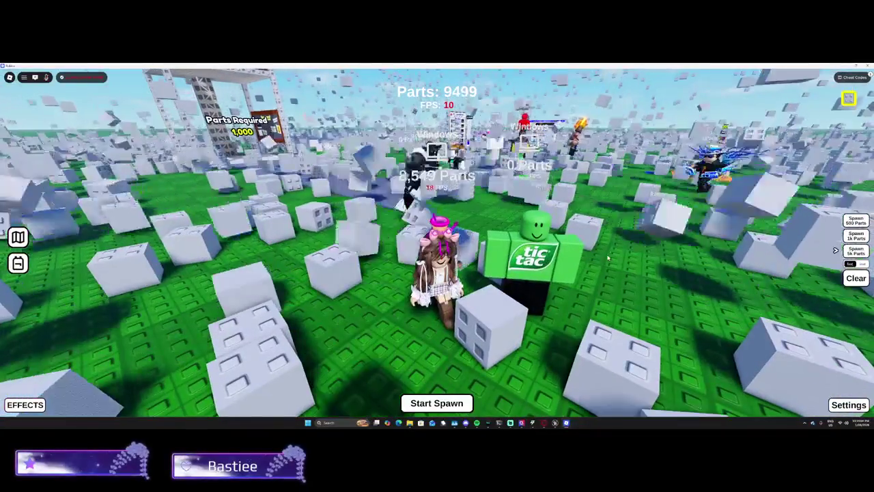
scroll(608, 258, up, 2)
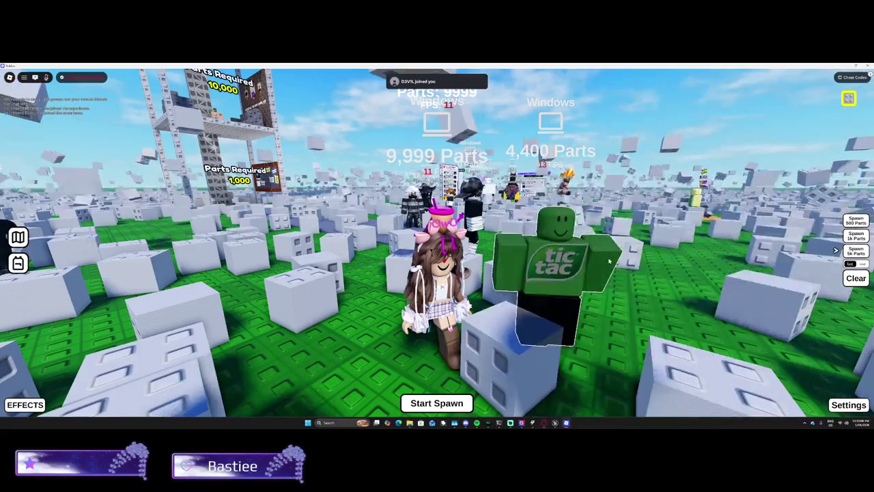
scroll(609, 260, down, 3)
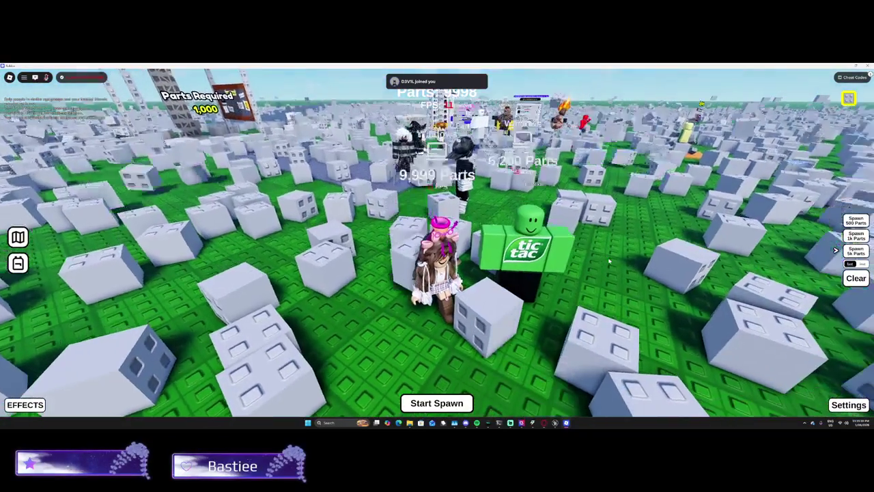
scroll(609, 261, down, 2)
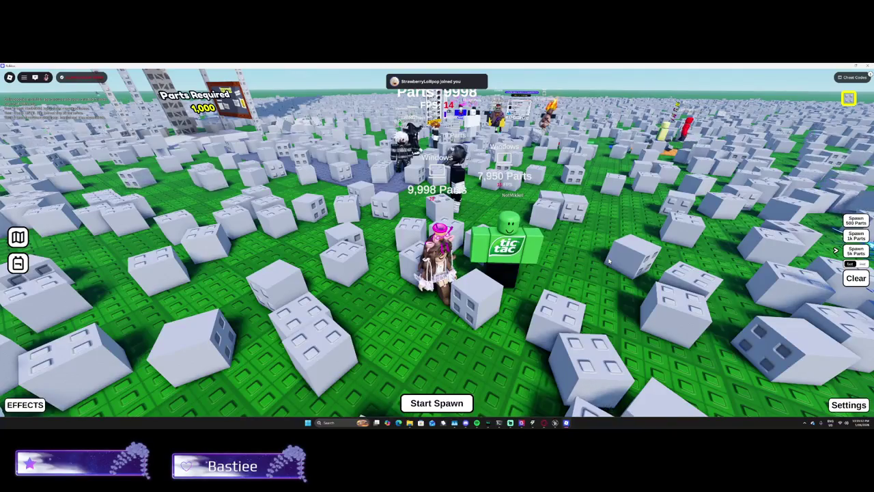
scroll(609, 260, down, 2)
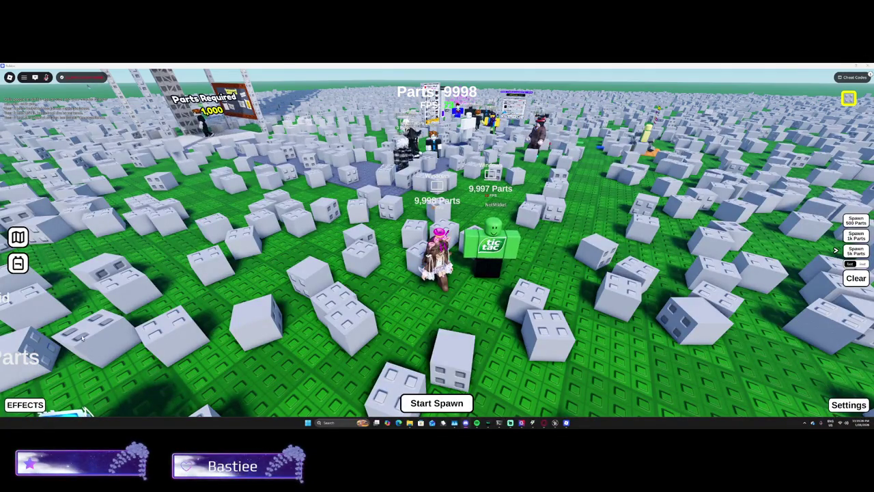
scroll(363, 314, up, 5)
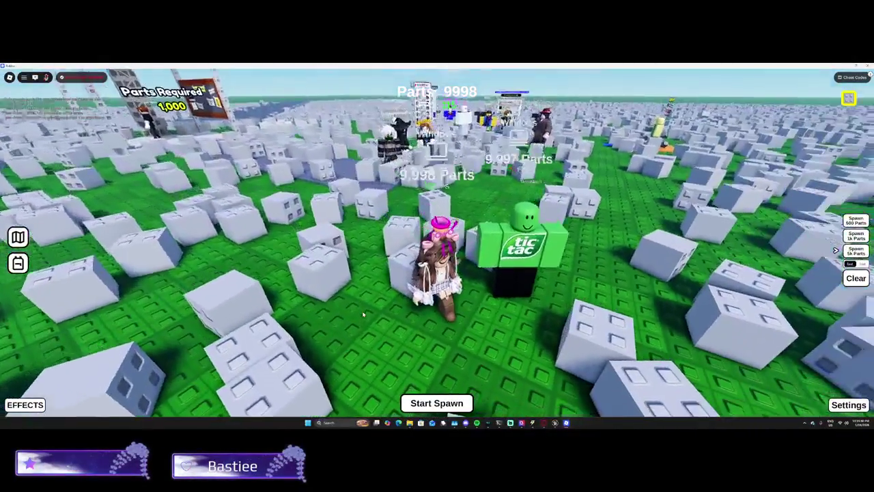
scroll(363, 314, up, 3)
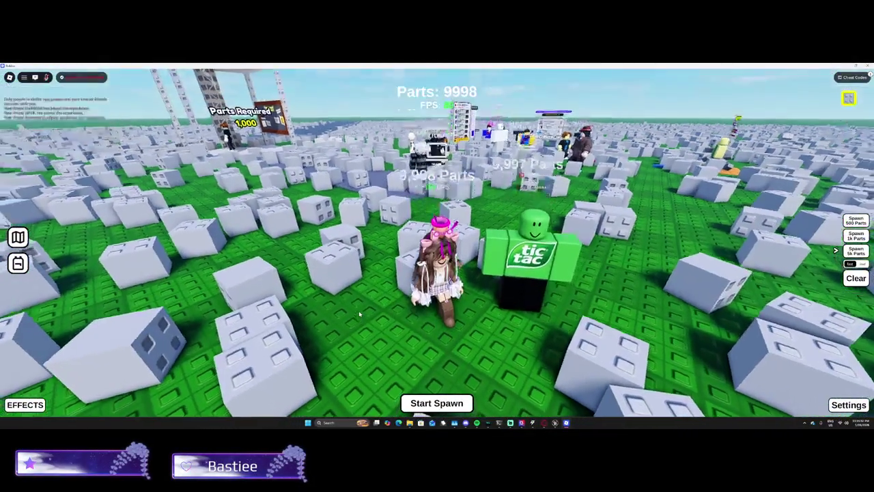
key(w)
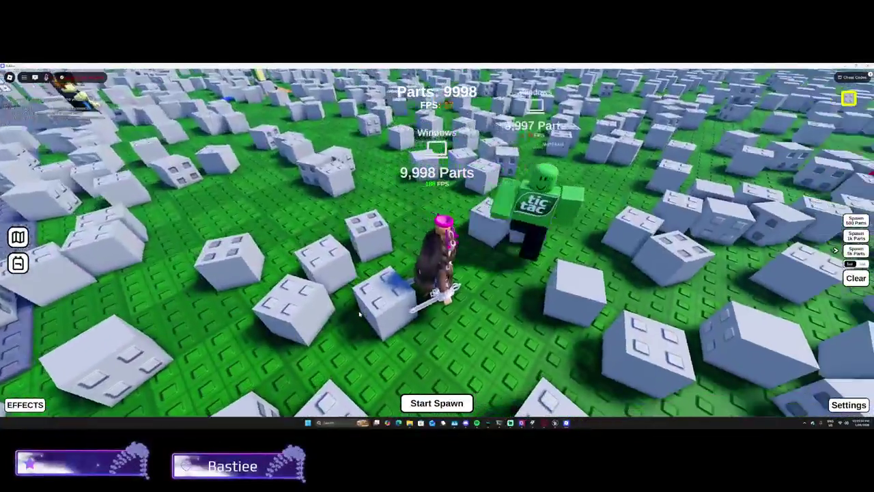
key(w)
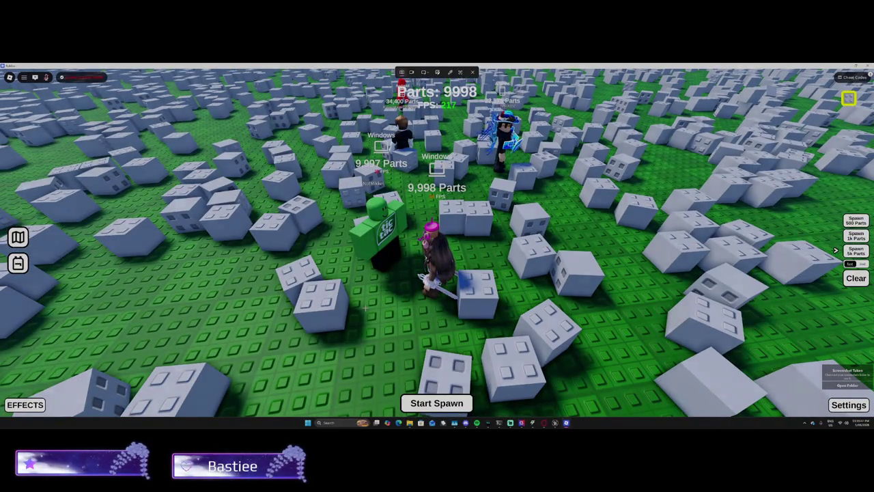
Snip screenshots of the game field and the 9,997 Parts counter to the clipboard.
key(super+shift+s)
drag(474, 296, 474, 296)
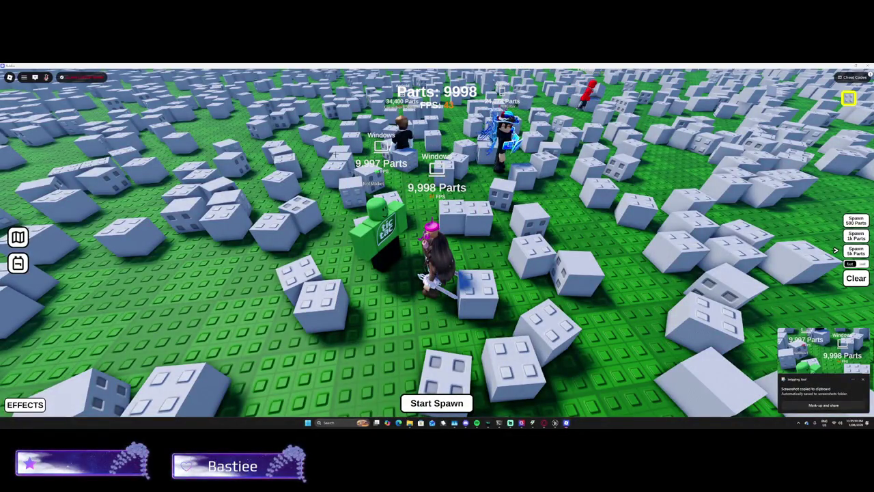
key(super+shift+s)
drag(335, 156, 422, 212)
drag(479, 316, 479, 317)
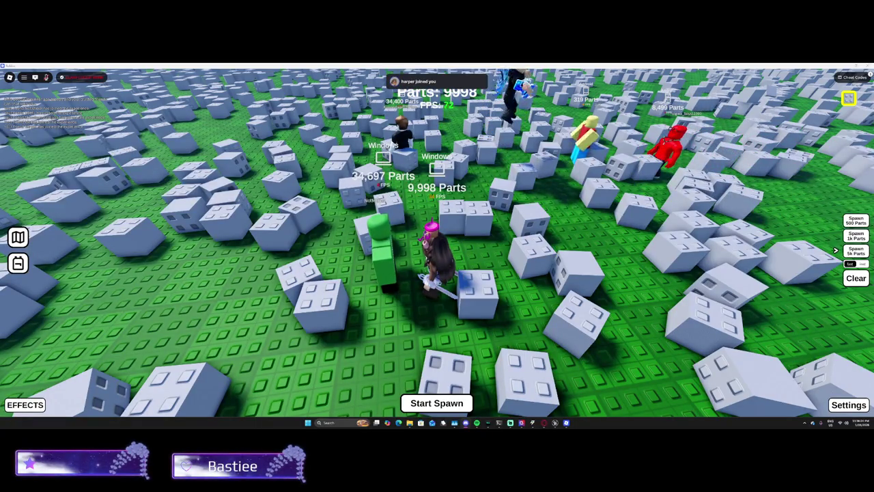
Orbit and tilt the camera over the block-filled field, then clear all spawned parts.
key(Left)
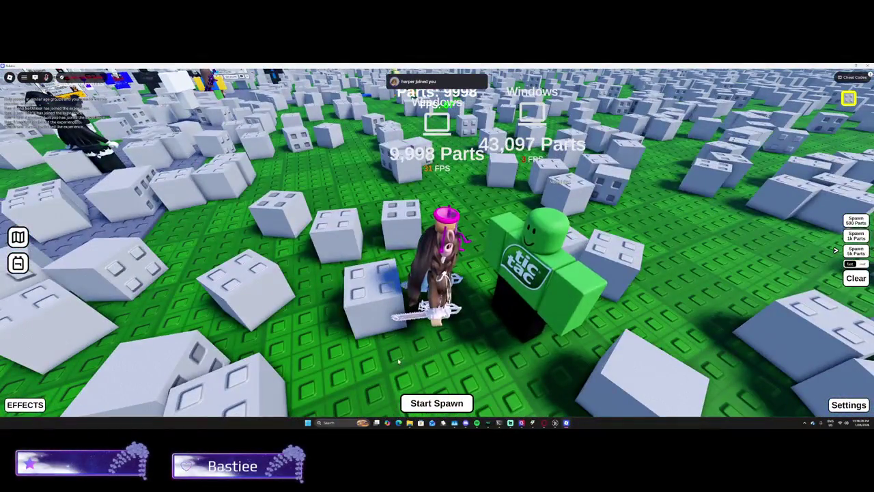
key(Page_Up)
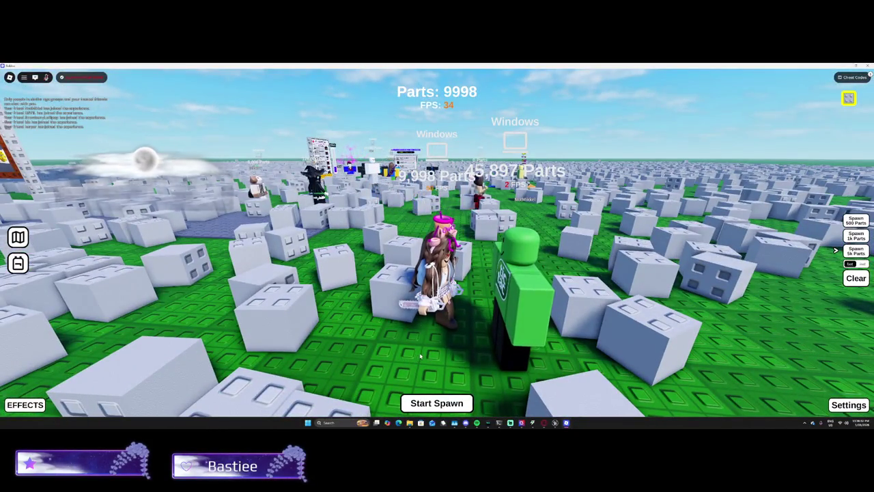
scroll(399, 363, down, 10)
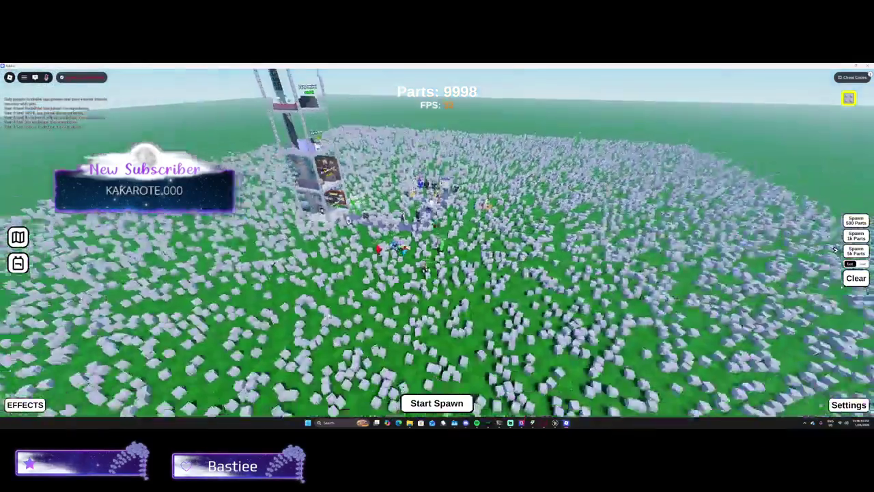
scroll(325, 319, up, 10)
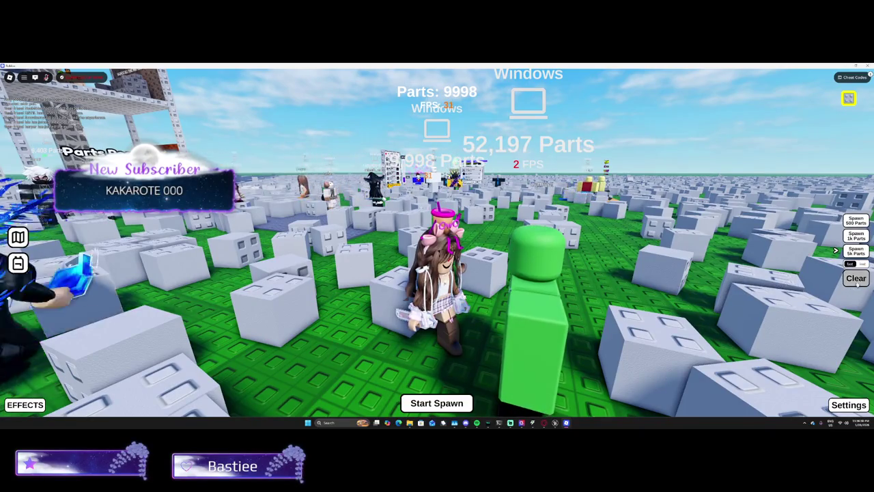
click(856, 278)
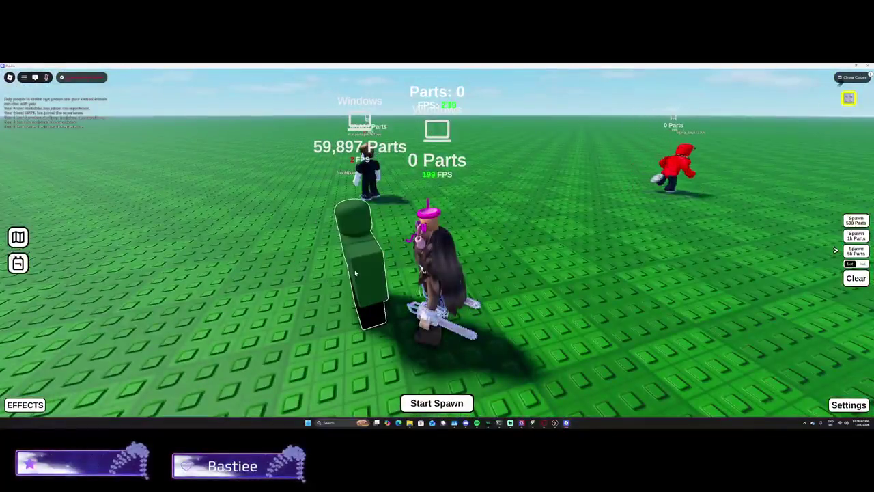
View the green player's stats card.
click(355, 273)
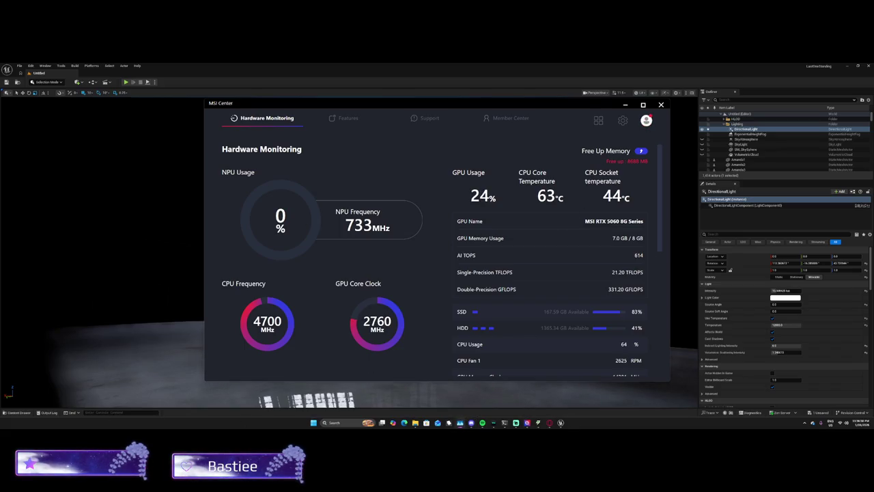
Sort Task Manager processes by GPU, close it and MSI Center, and select Part134 in Unreal.
key(ctrl+shift+Escape)
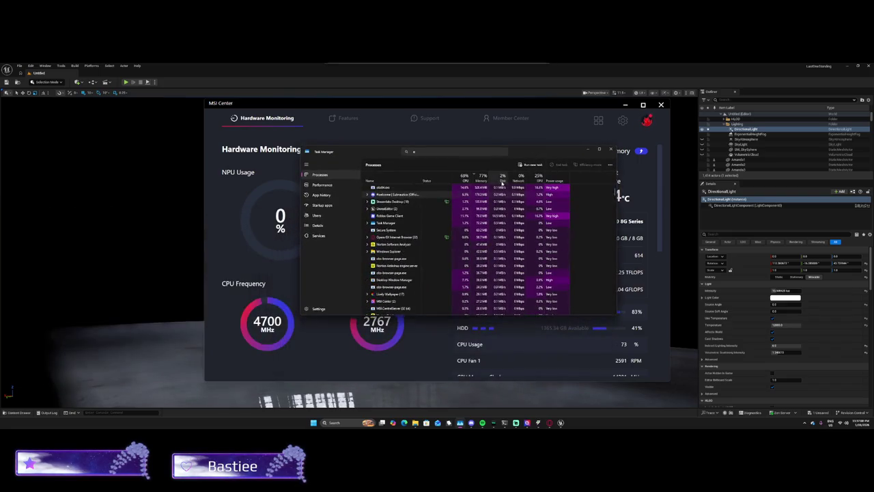
click(532, 179)
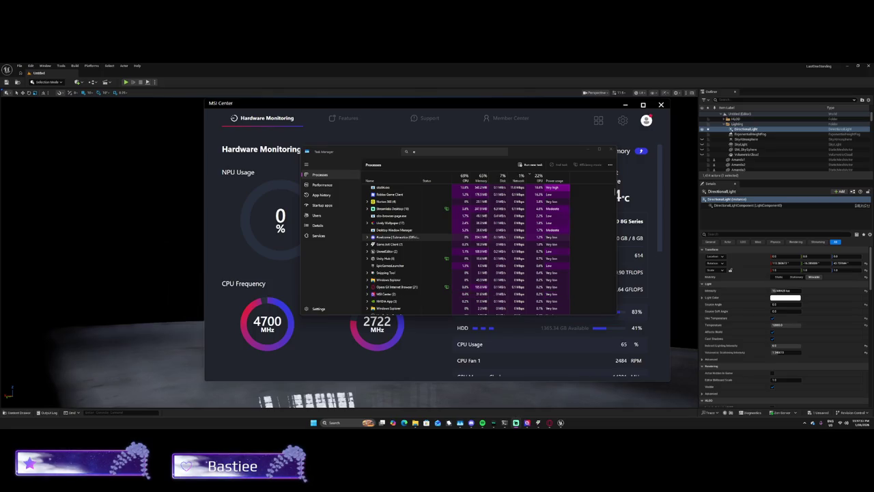
key(alt+F4)
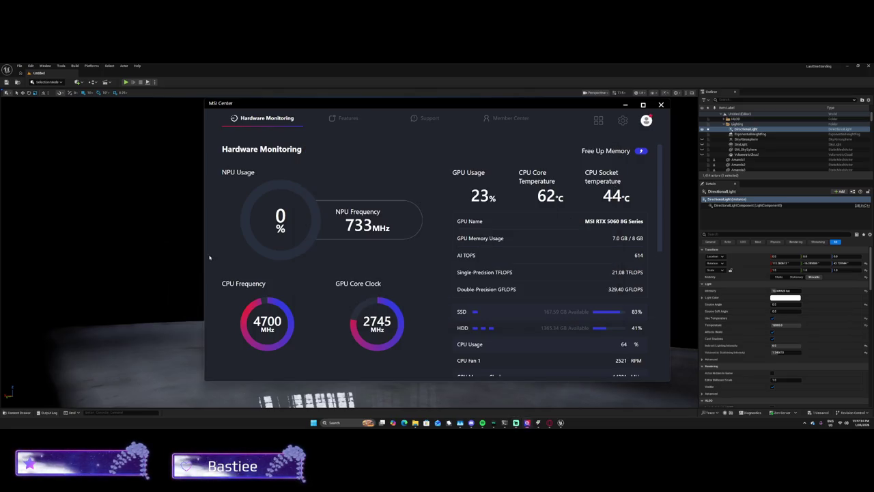
key(alt+F4)
click(738, 148)
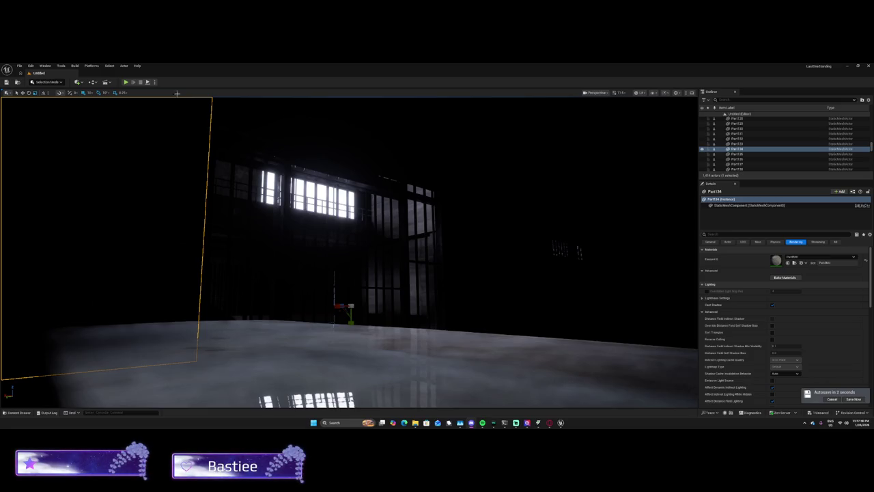
Browse the Window, Tools, Edit and Actor menus of the Unreal Editor.
click(45, 65)
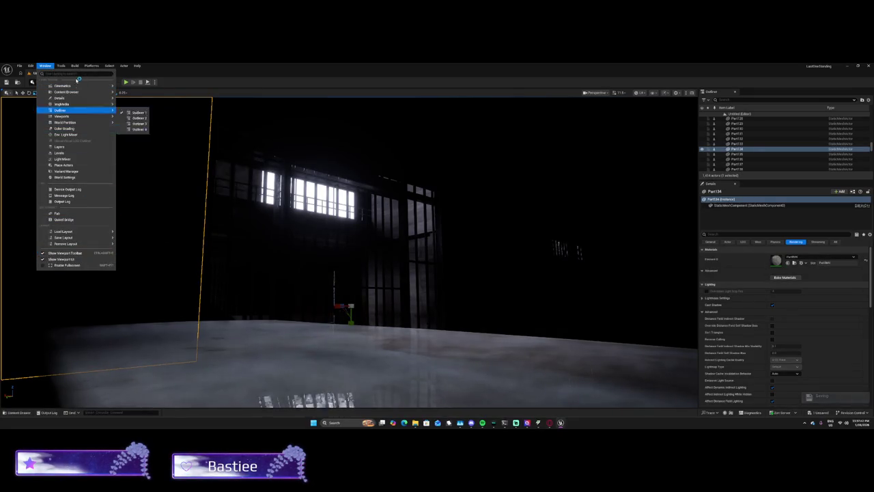
click(60, 66)
click(60, 65)
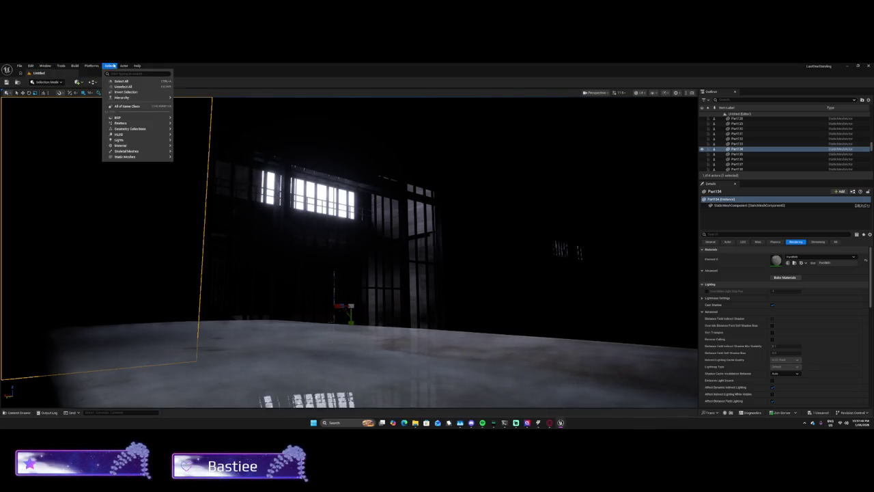
mouse_move(126, 66)
click(125, 66)
click(125, 66)
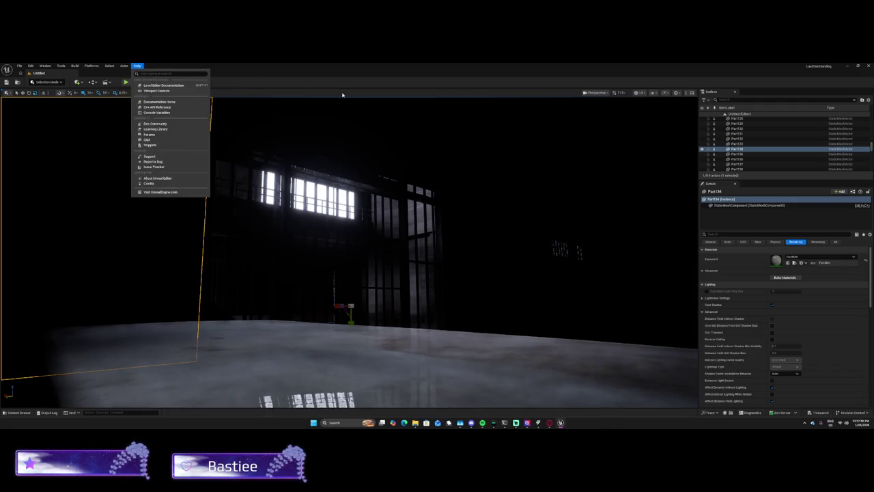
Check the viewport navigation settings, then bring up the Lit view-mode list.
click(676, 93)
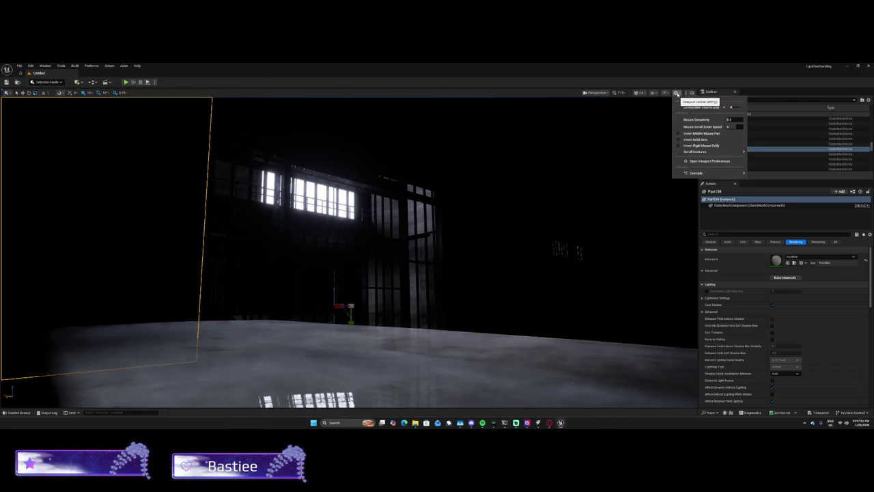
click(676, 93)
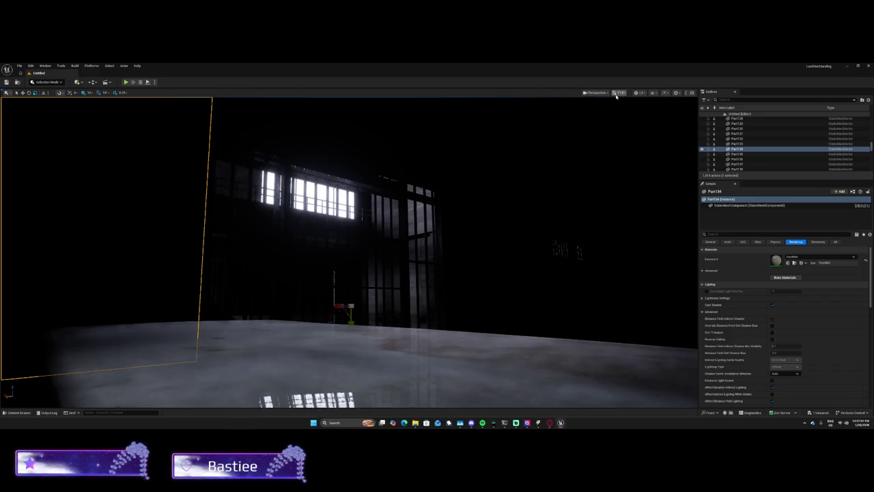
click(640, 92)
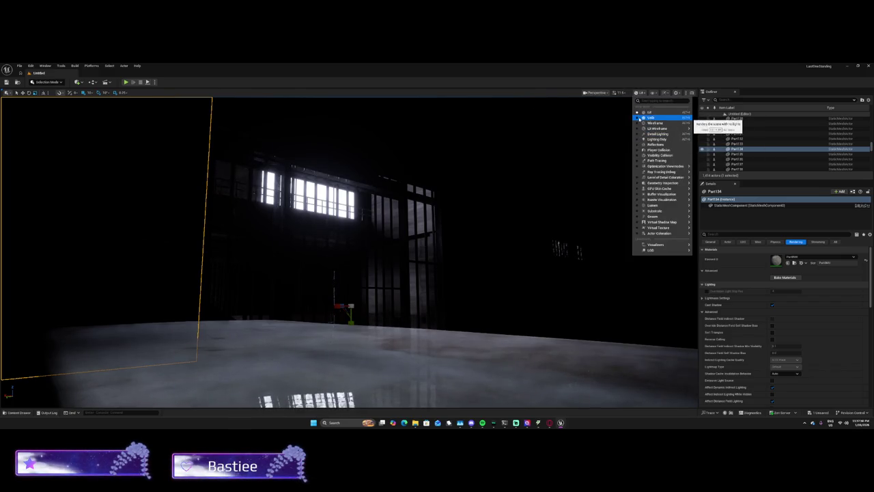
Switch the viewport to the GPU Skin Cache Memory visualization mode.
click(640, 119)
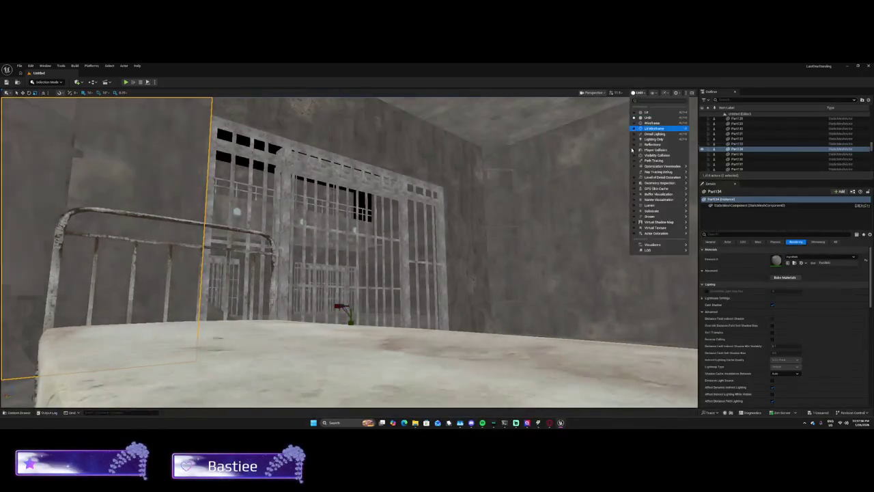
mouse_move(656, 198)
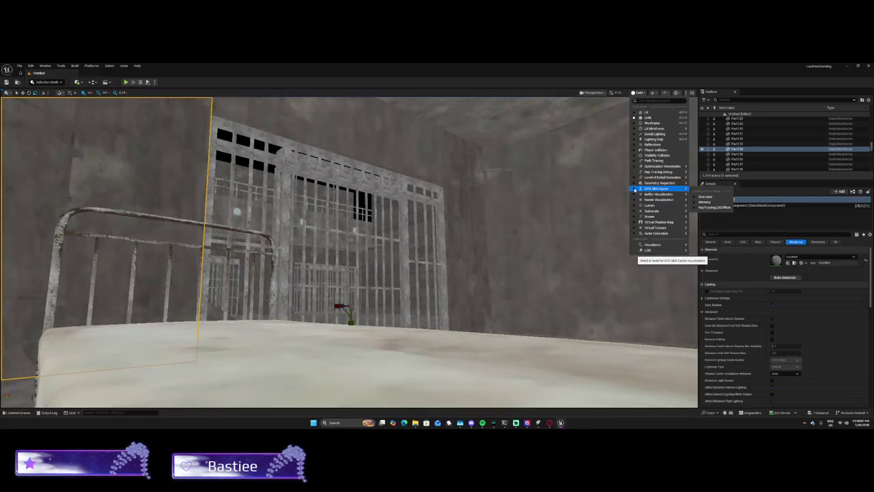
click(695, 202)
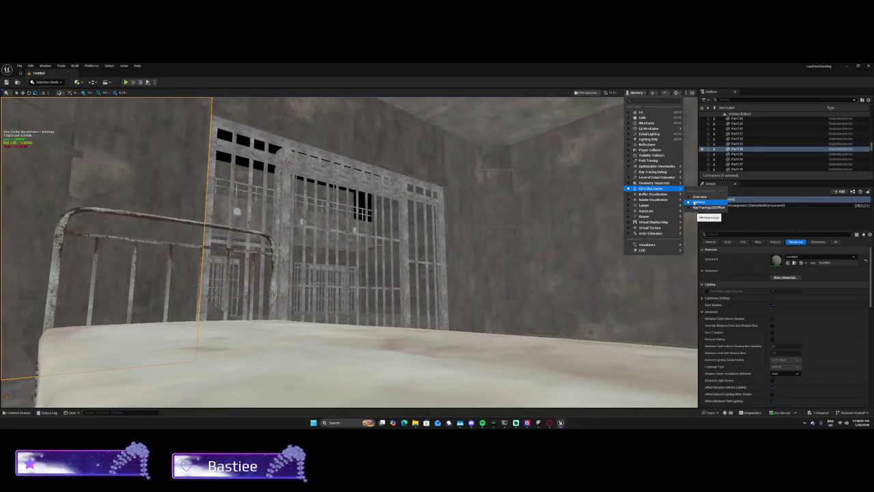
Enable Cinematic Viewport from the Perspective options menu.
click(587, 93)
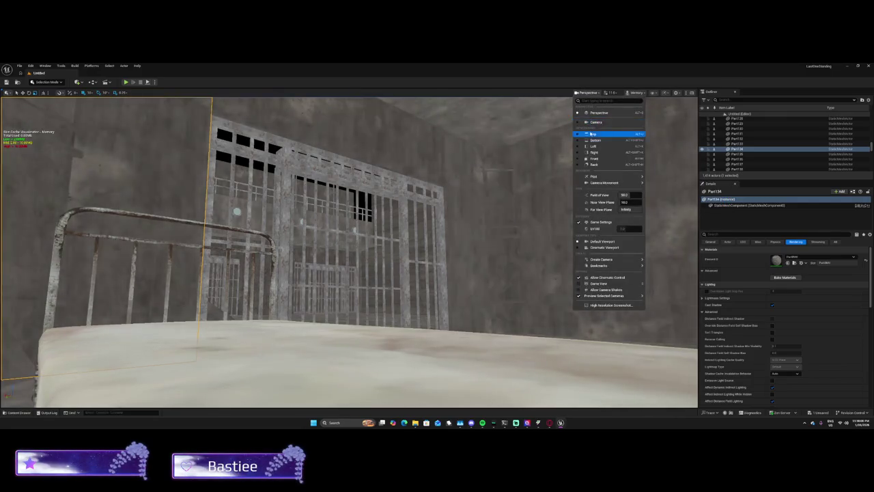
mouse_move(605, 177)
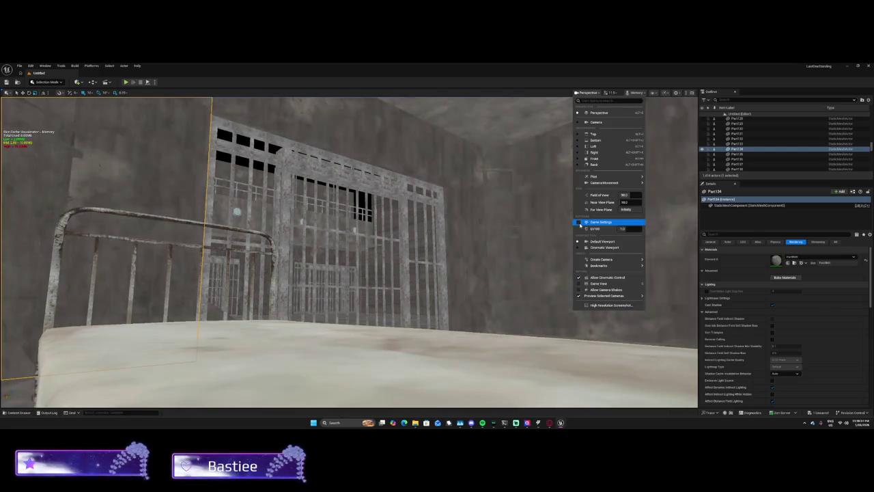
click(579, 248)
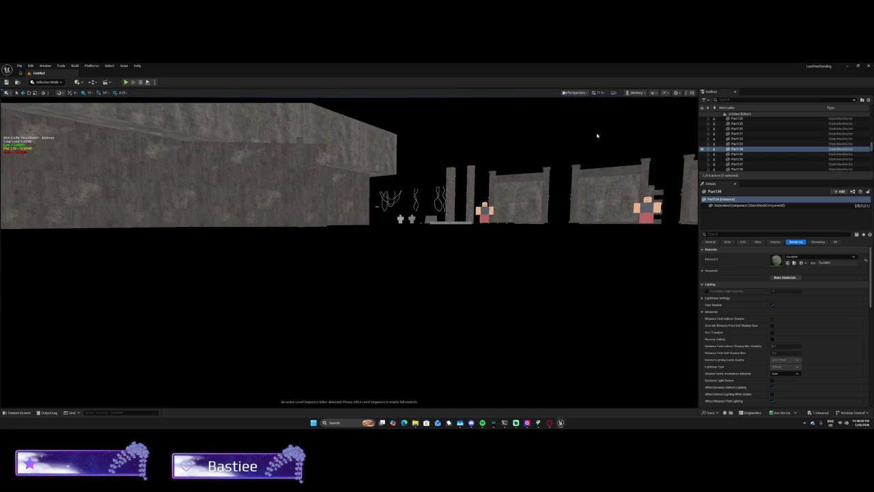
Turn Cinematic Viewport back off in the Perspective menu.
click(584, 94)
click(566, 243)
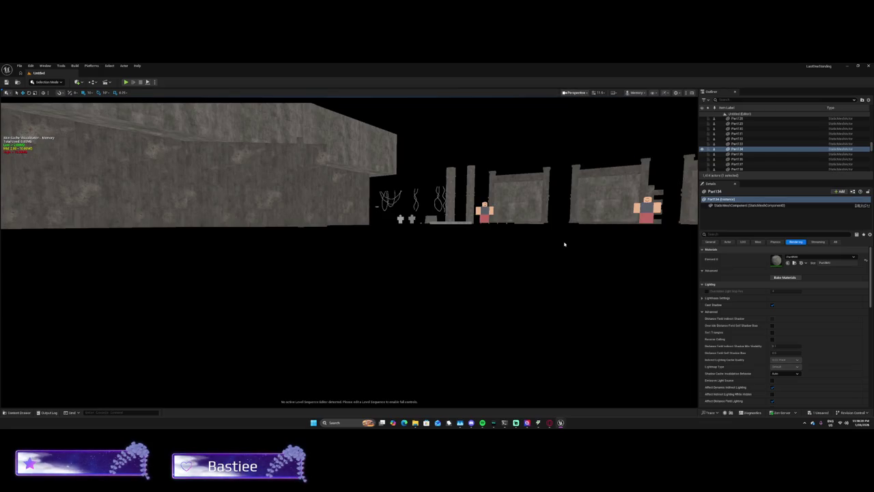
click(586, 93)
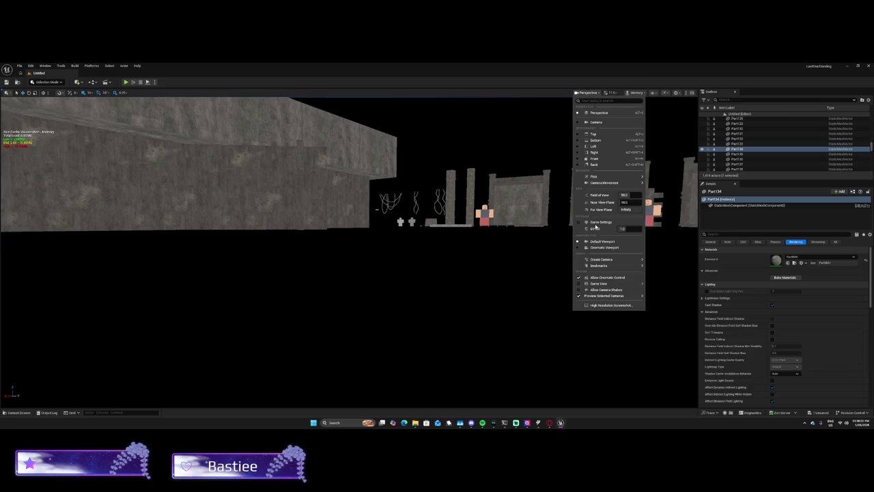
Fly the camera past the stone building into the corridor of barred cells.
mouse_move(588, 273)
mouse_down()
mouse_move(590, 293)
mouse_move(589, 272)
mouse_move(555, 262)
mouse_up()
click(356, 189)
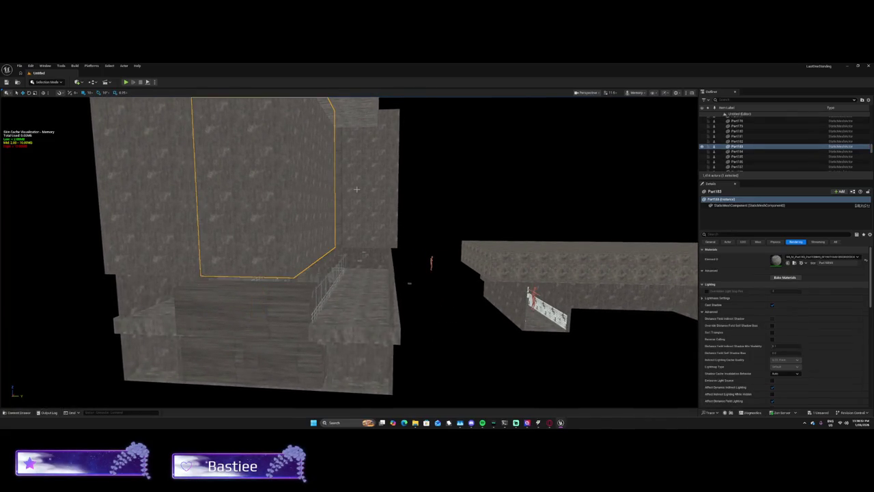
drag(562, 187, 533, 198)
mouse_move(480, 224)
mouse_down()
mouse_move(545, 182)
mouse_move(568, 154)
mouse_up()
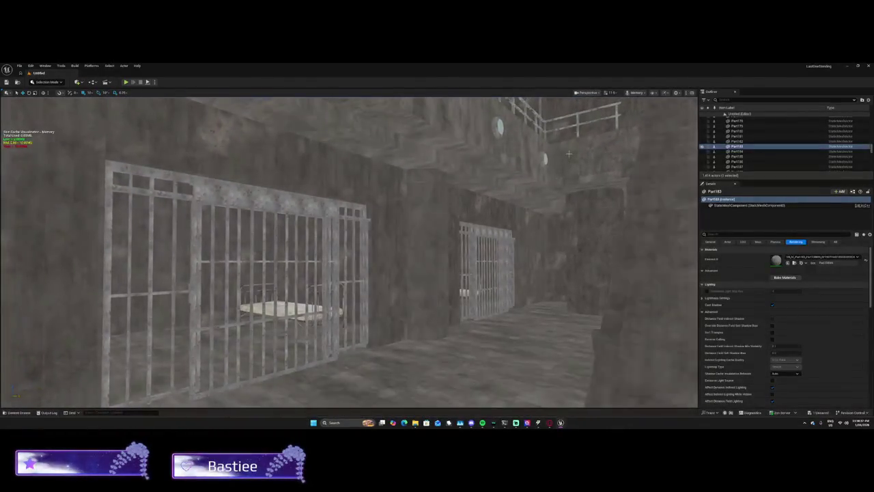
Show the level as Lit Wireframe and fly past the bed back out to the cells.
click(634, 93)
mouse_move(629, 131)
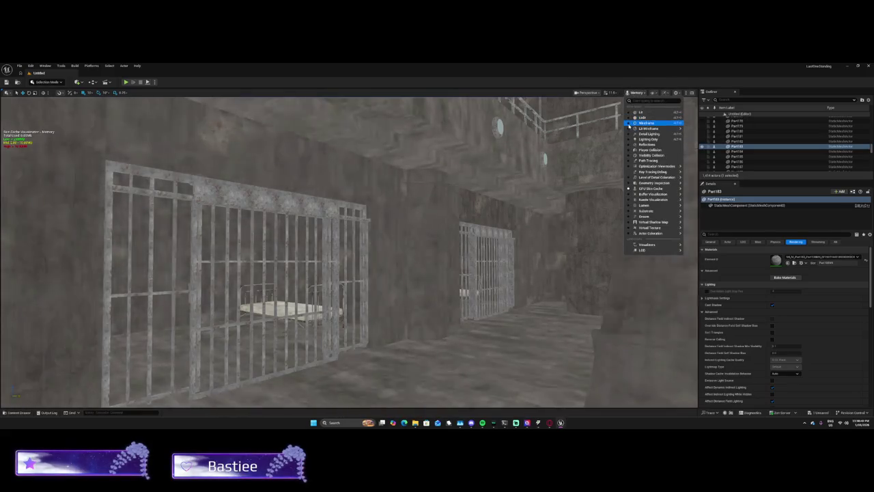
click(632, 129)
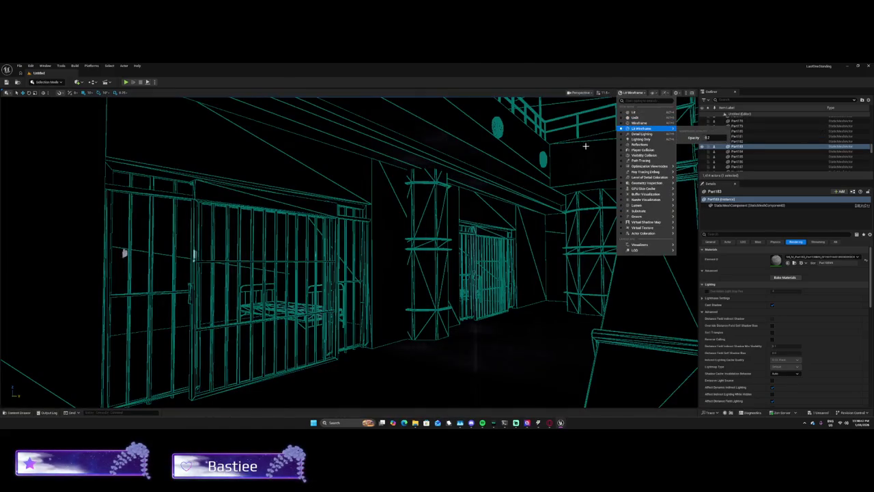
mouse_move(350, 253)
mouse_down()
mouse_move(372, 249)
mouse_move(345, 255)
mouse_move(301, 239)
mouse_move(342, 242)
mouse_move(369, 259)
mouse_move(362, 239)
mouse_move(321, 211)
mouse_move(287, 205)
mouse_move(283, 212)
mouse_move(552, 148)
mouse_up()
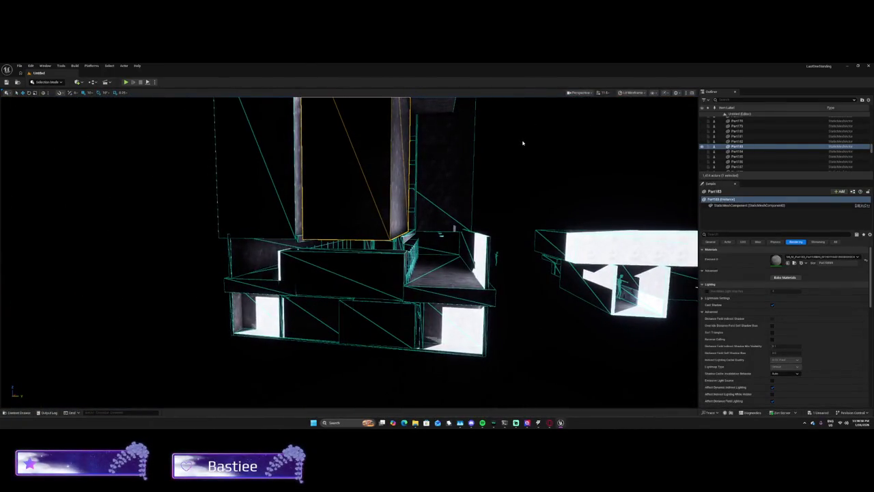
Switch the view mode to Unlit, then to plain Wireframe.
click(639, 94)
click(623, 118)
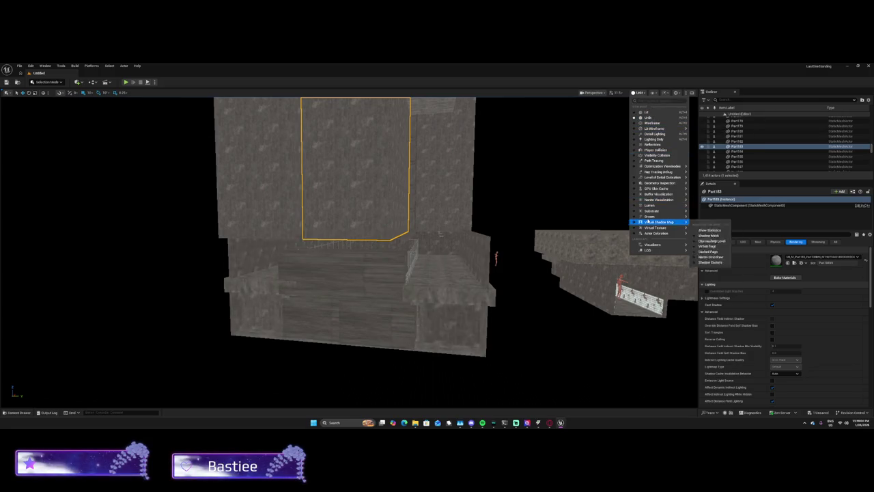
click(650, 123)
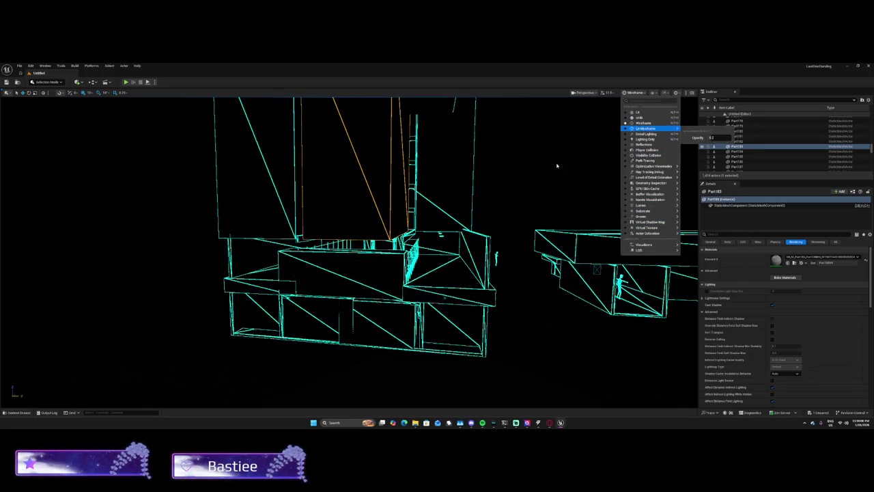
click(555, 164)
Fly to the balcony and back outside, then search Windows for Blender.
key(w)
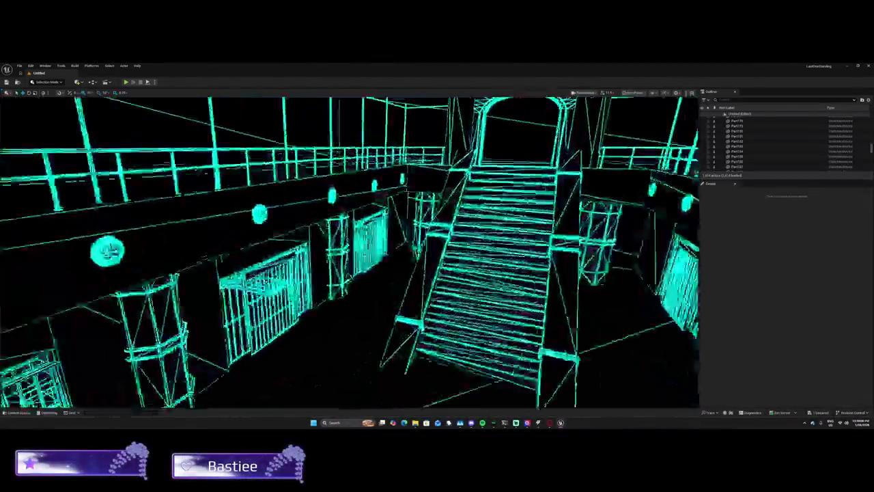
key(w)
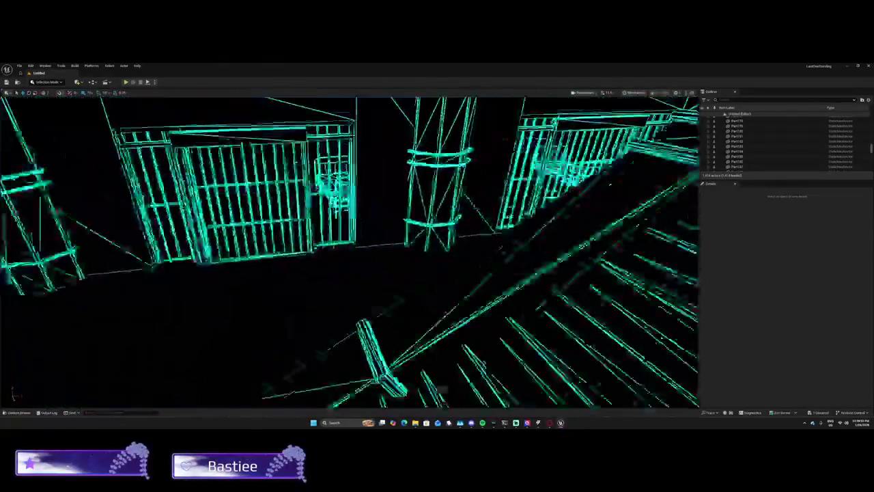
key(s)
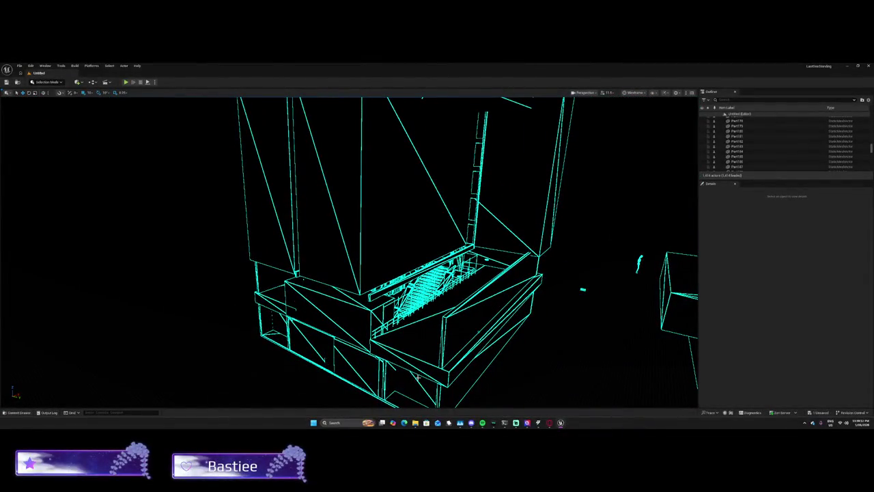
click(348, 423)
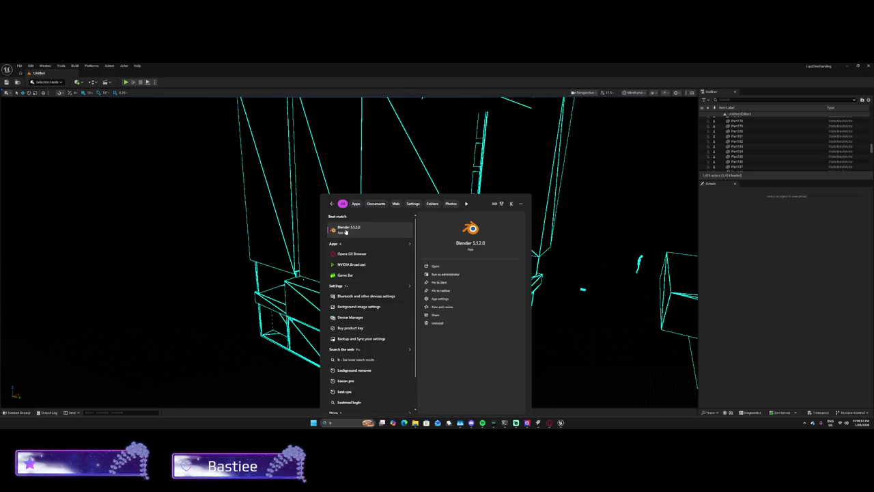
key(Escape)
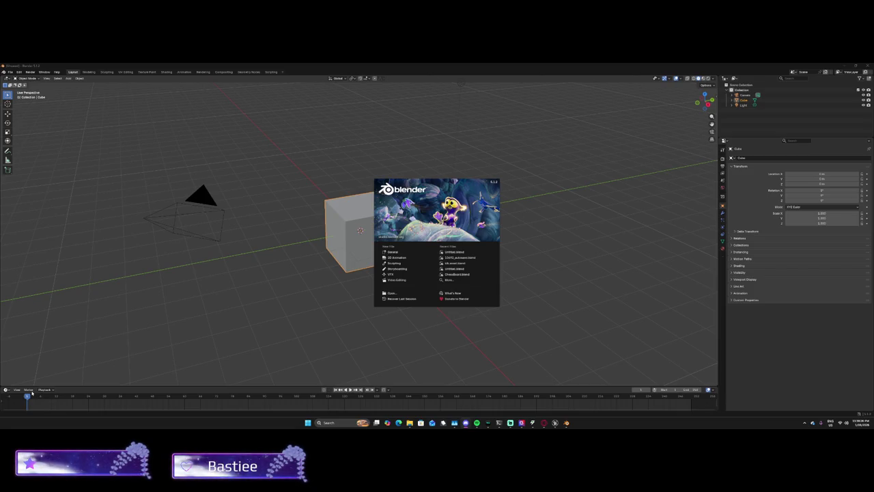
Take a screenshot and open the recent Untitled.blend project from the splash screen.
key(Print)
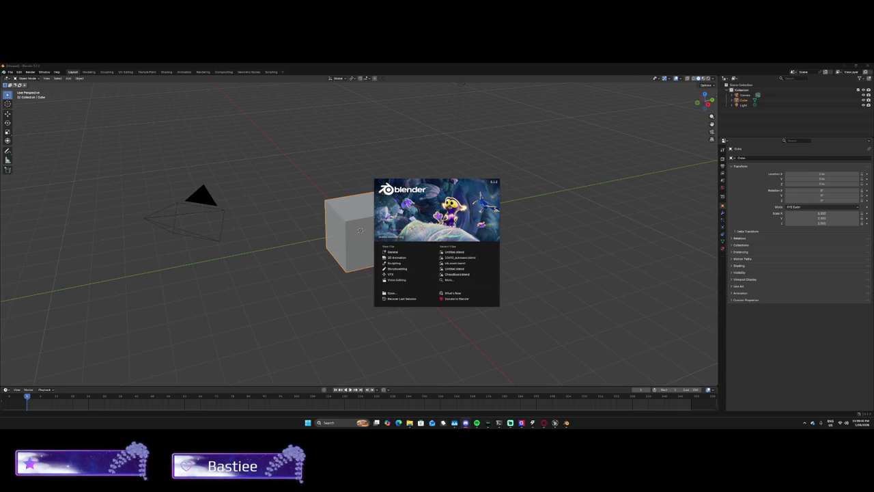
click(447, 252)
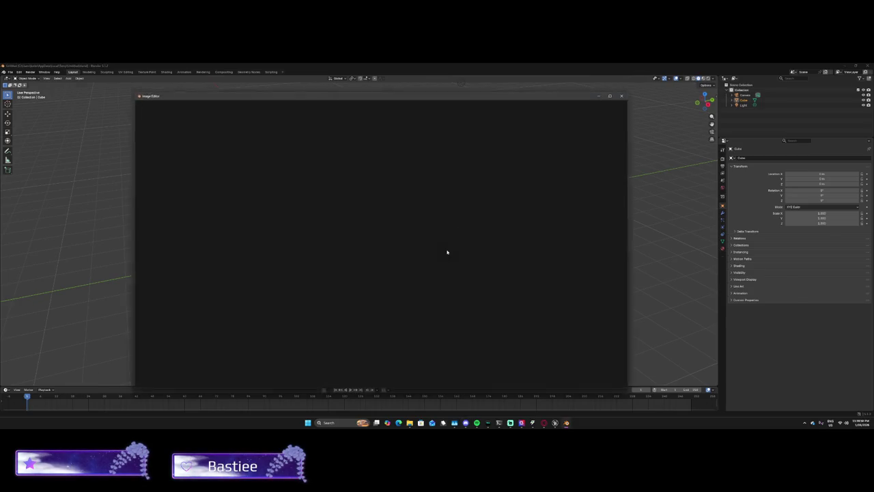
Close the render result, fly down the hallway to the character, and use Rendered shading.
click(623, 96)
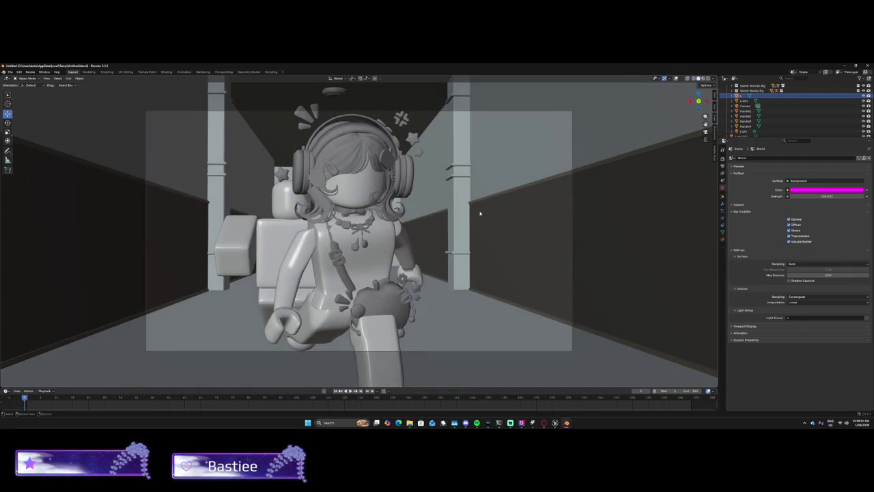
right_click(440, 227)
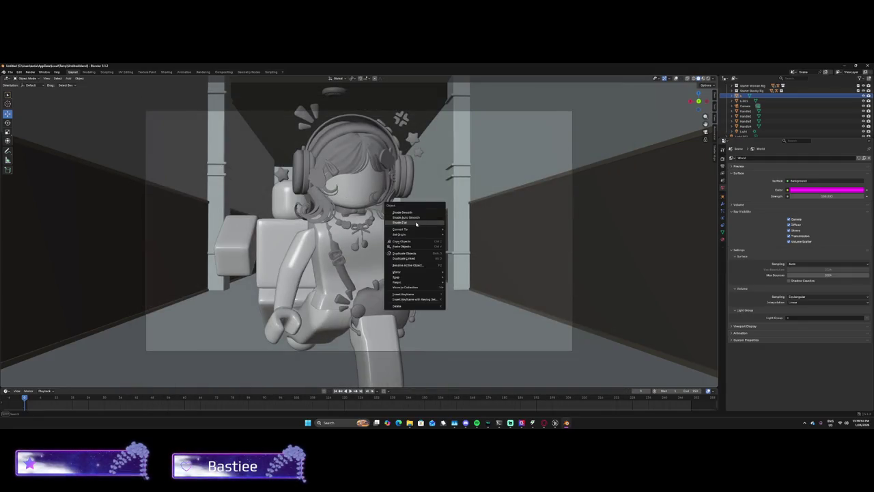
key(shift+grave)
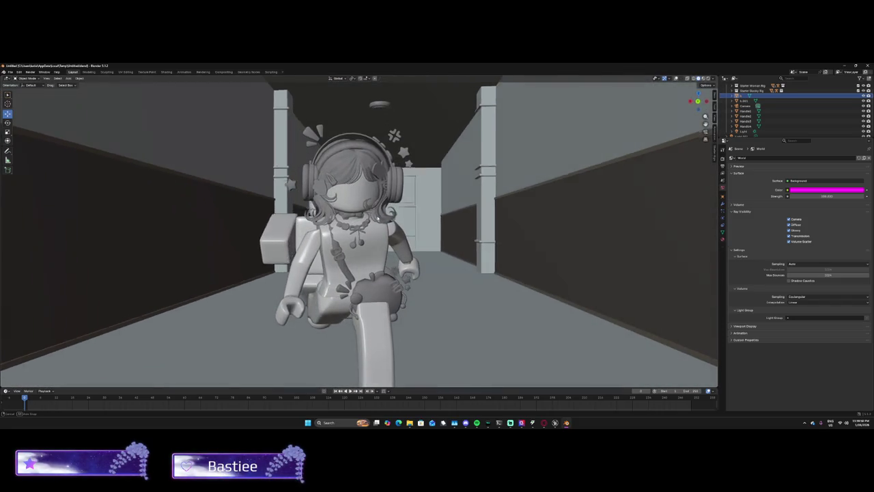
click(614, 65)
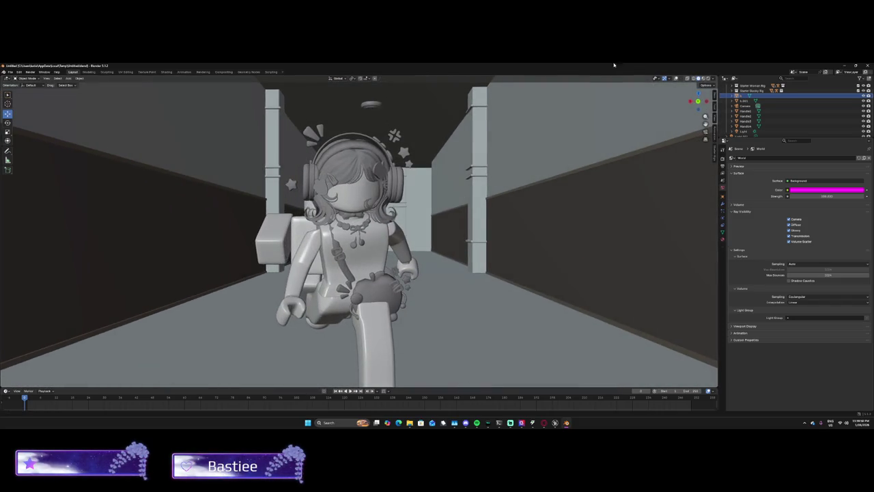
click(702, 78)
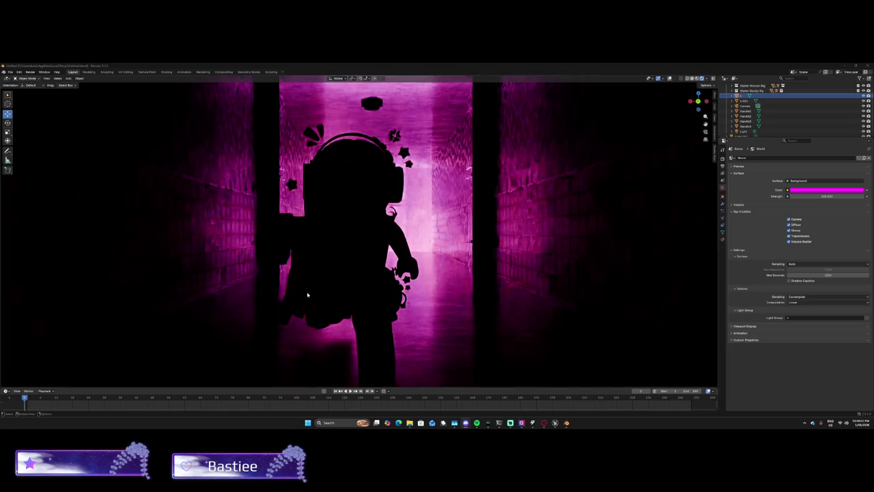
Switch to Material Preview and orbit around the T-shaped stone platform and character.
click(703, 78)
right_click(452, 242)
key(Escape)
mouse_move(452, 241)
mouse_down()
mouse_move(428, 190)
mouse_move(361, 205)
mouse_move(303, 182)
mouse_up()
scroll(427, 190, down, 3)
scroll(303, 182, up, 6)
scroll(354, 170, down, 5)
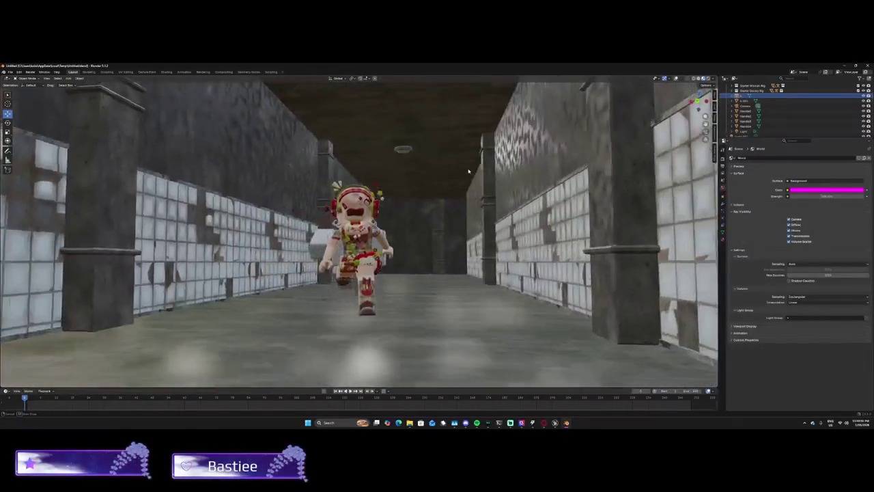
scroll(469, 171, up, 4)
mouse_move(468, 171)
mouse_down()
mouse_move(382, 171)
mouse_move(289, 196)
mouse_move(220, 198)
mouse_up()
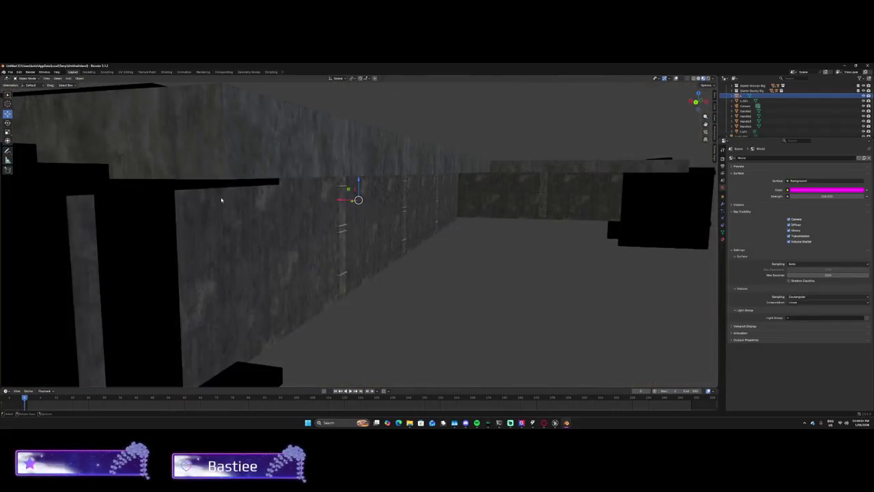
Create a new General file through File > New.
click(9, 71)
mouse_move(20, 77)
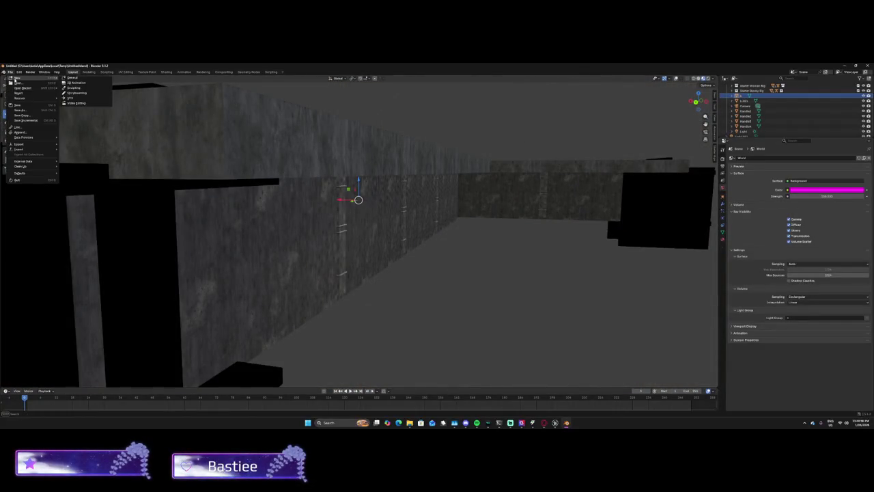
click(89, 78)
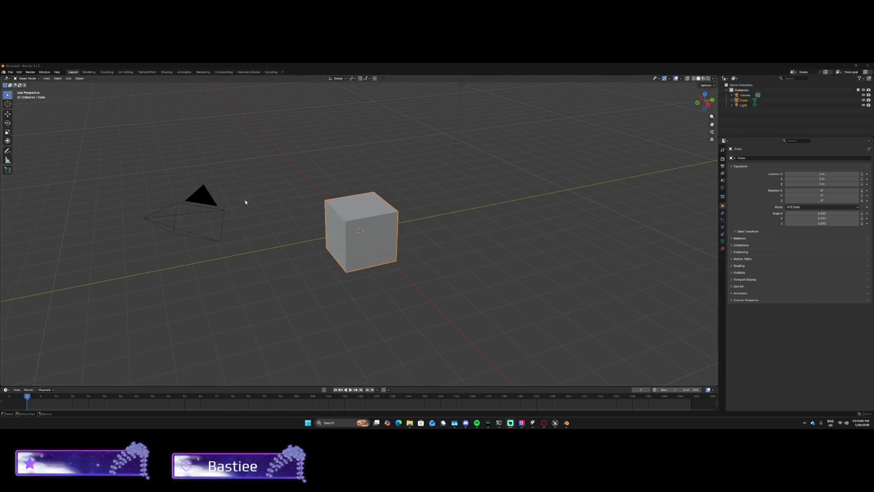
Select the default cube on its own and delete it.
click(209, 200)
drag(255, 187, 419, 139)
click(446, 130)
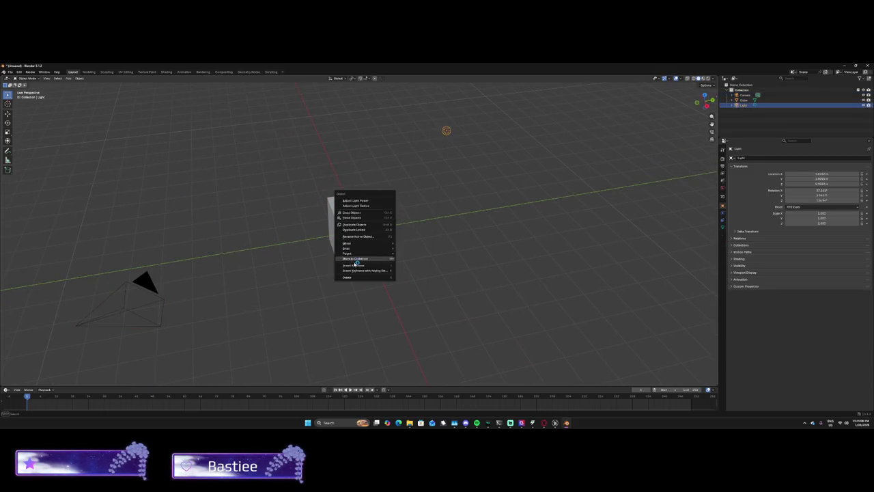
click(154, 280)
shift+click(331, 216)
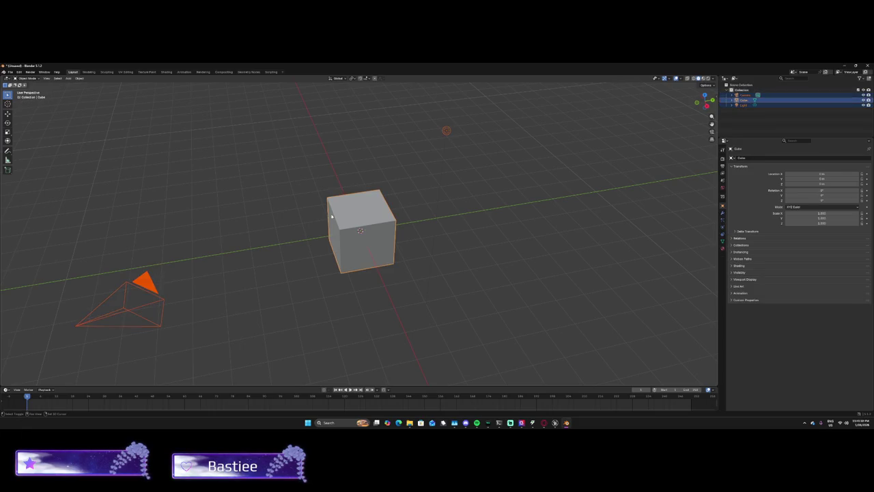
right_click(356, 219)
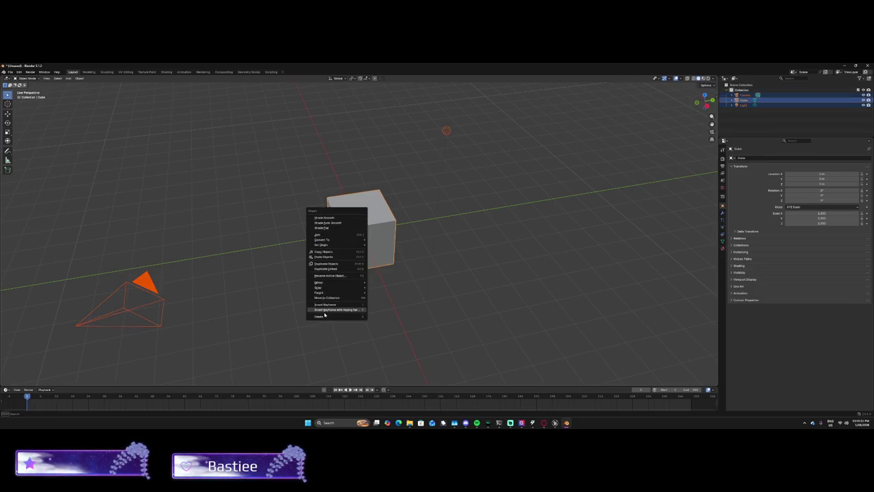
click(372, 169)
click(361, 229)
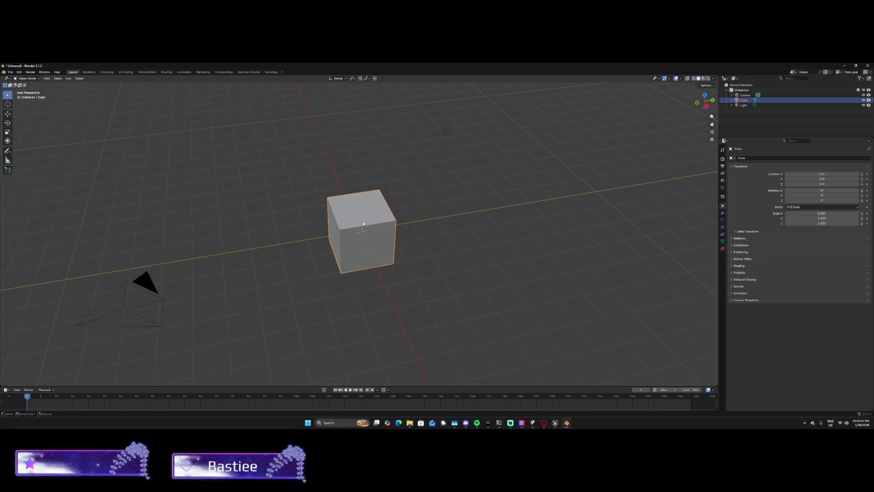
right_click(343, 219)
click(329, 315)
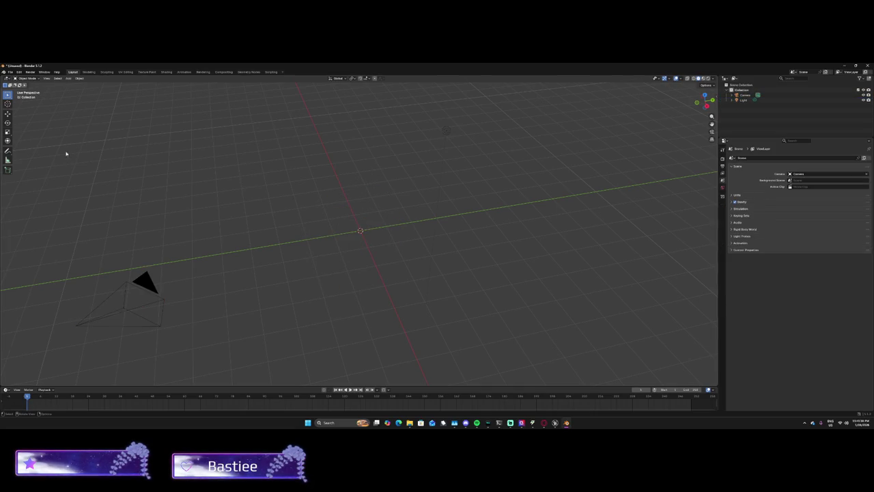
Delete the light and orbit the camera-only scene until the floor is nearly edge-on.
click(448, 132)
right_click(448, 132)
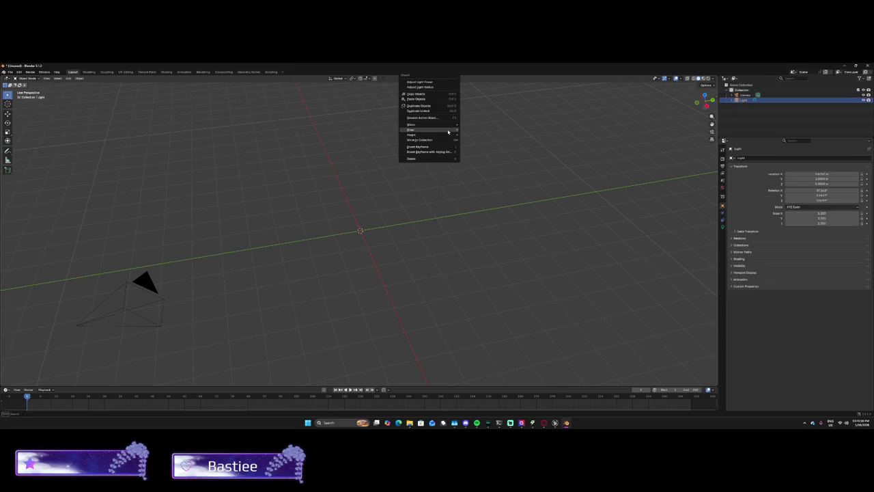
click(407, 157)
drag(403, 164, 483, 164)
mouse_move(403, 186)
mouse_down()
mouse_move(318, 199)
mouse_move(254, 222)
mouse_move(287, 221)
mouse_move(291, 193)
mouse_move(188, 149)
mouse_up()
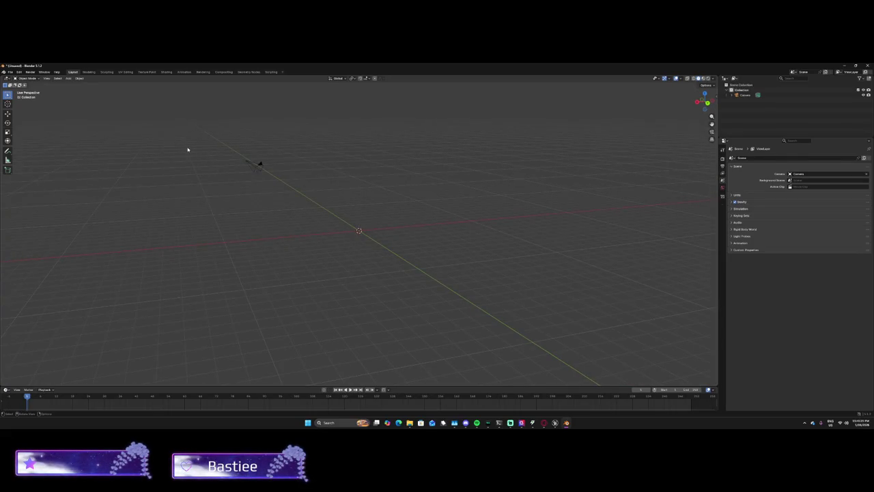
click(13, 73)
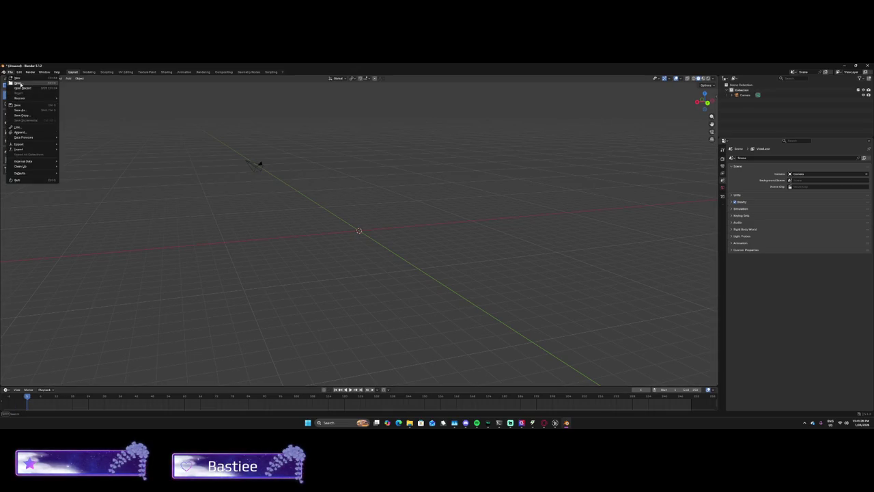
mouse_move(28, 145)
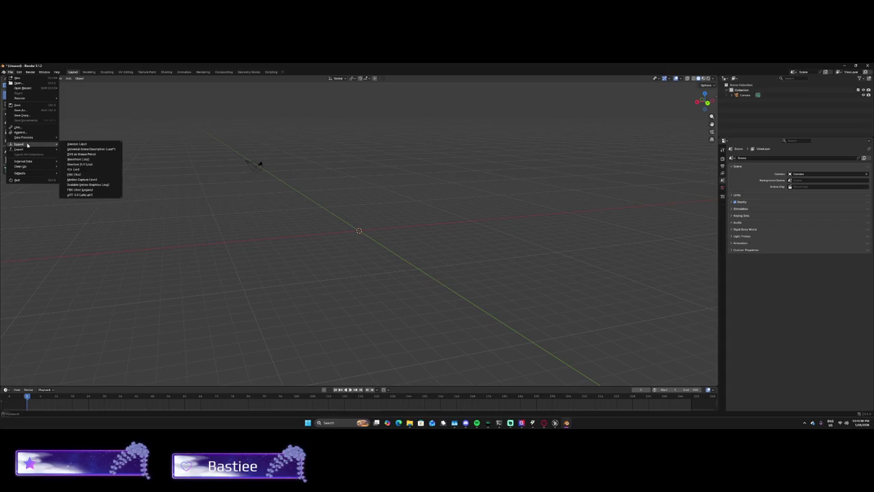
click(80, 159)
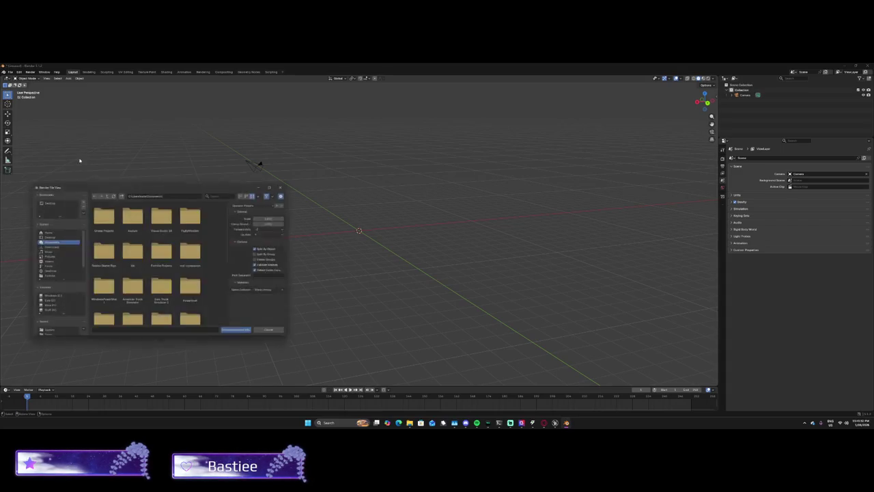
click(59, 247)
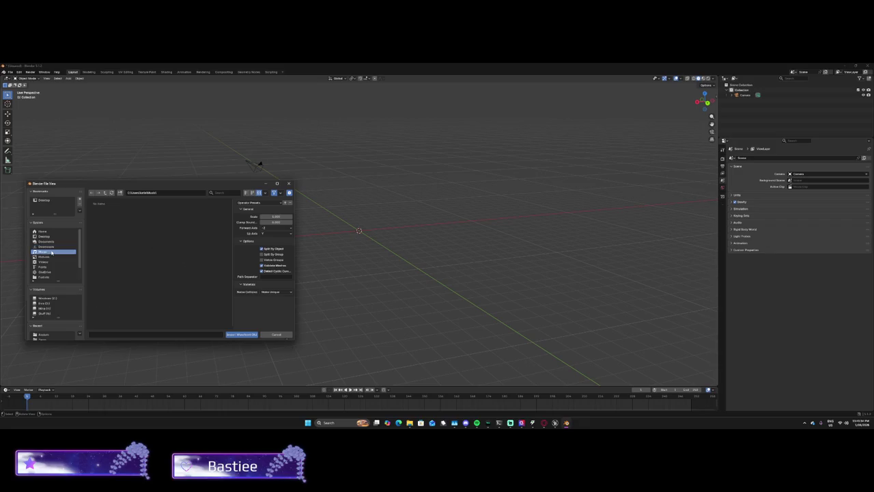
click(52, 252)
click(54, 247)
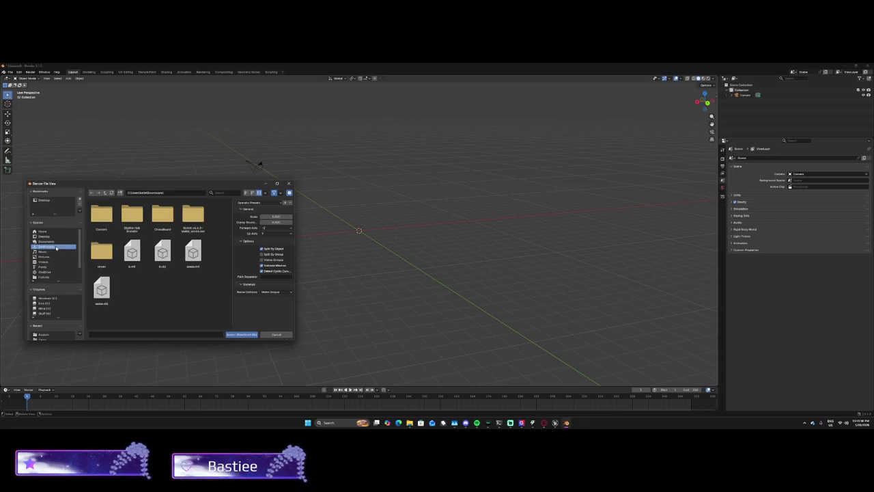
click(54, 242)
click(54, 247)
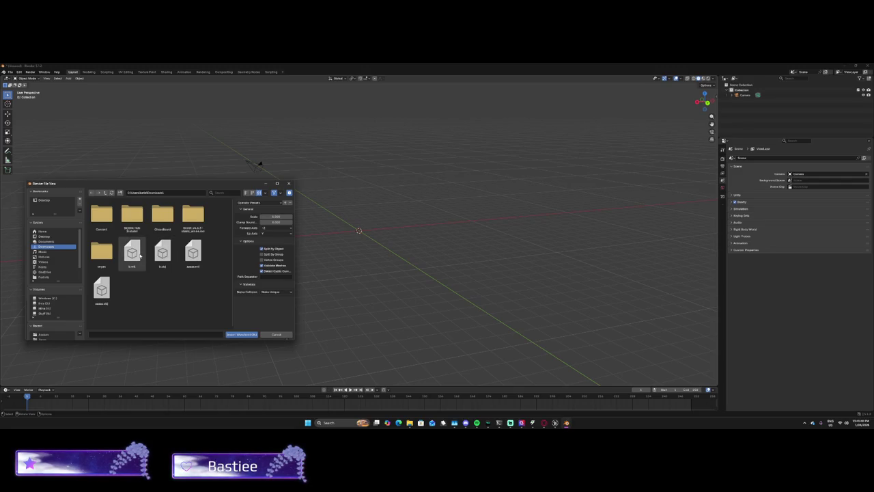
double_click(166, 256)
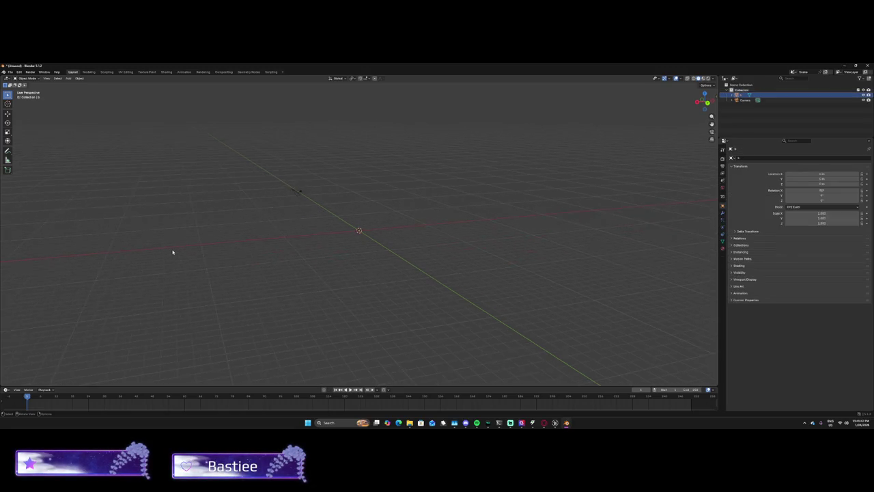
key(KP_6)
key(KP_6)
key(KP_6)
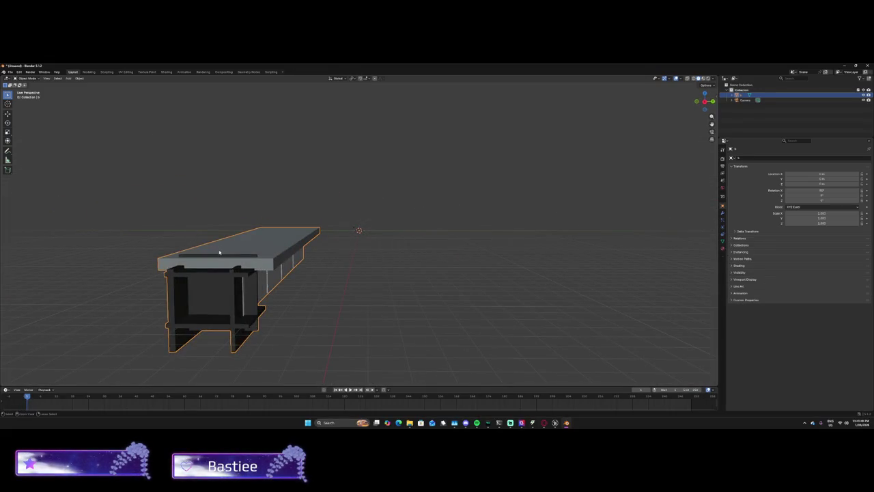
key(Delete)
click(78, 81)
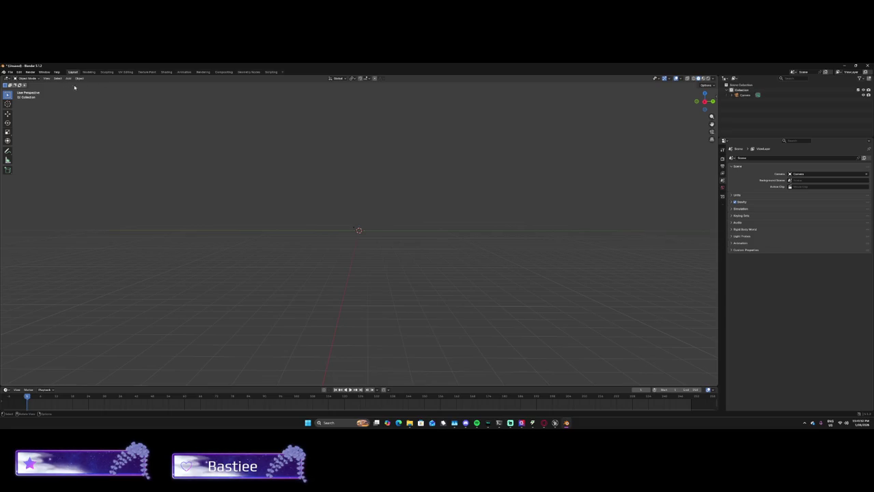
Start saving the scene, browse Desktop, Downloads, Pictures and Videos, then cancel the save.
click(69, 78)
click(10, 72)
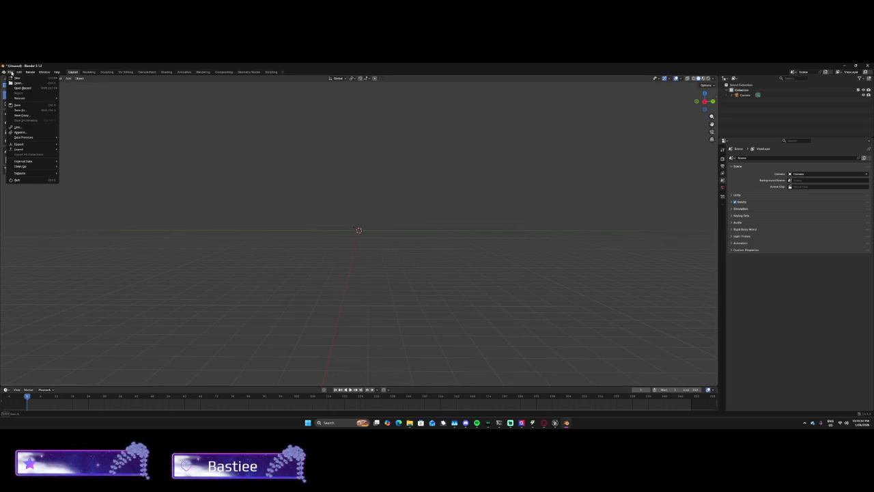
key(ctrl+q)
key(Return)
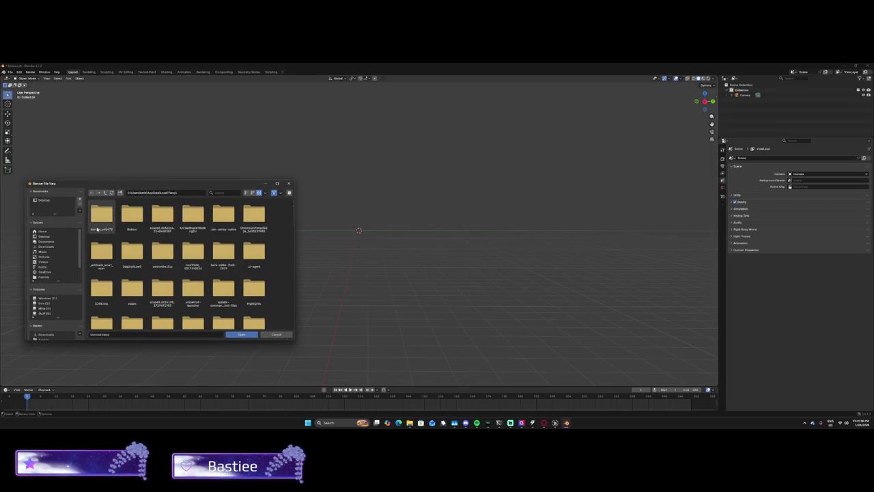
double_click(99, 224)
click(53, 237)
click(53, 247)
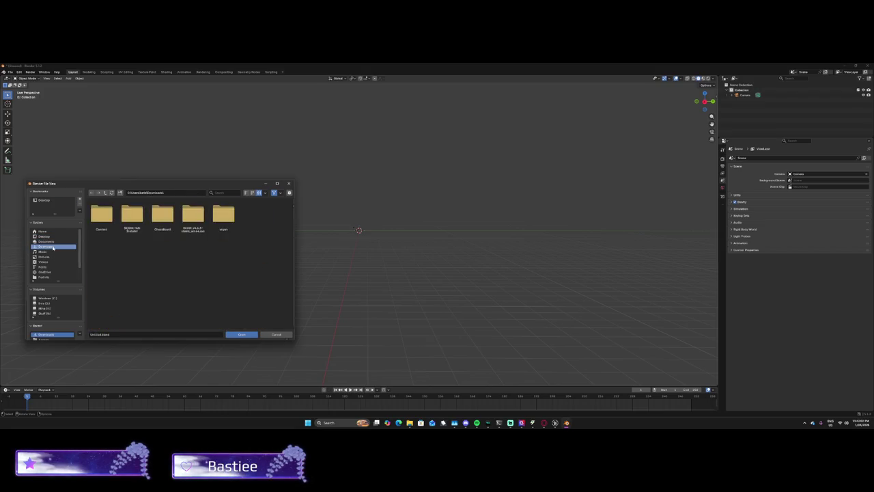
click(45, 251)
click(47, 242)
click(50, 257)
click(48, 262)
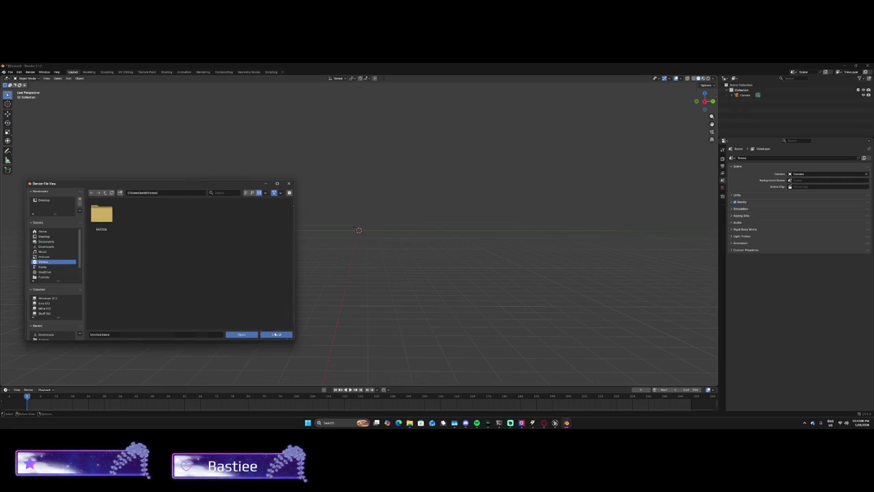
click(275, 334)
Quit Blender with Don't Save and relaunch it from Windows Start search.
click(868, 66)
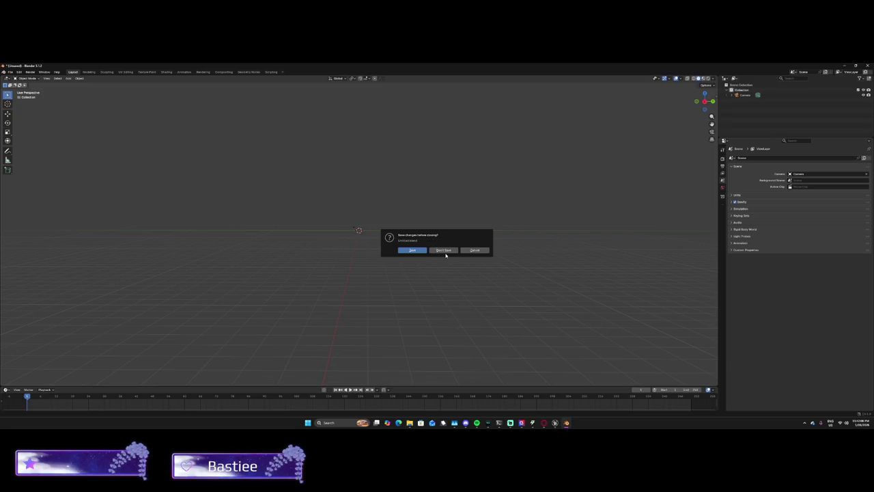
click(445, 251)
key(super)
text(b)
click(353, 236)
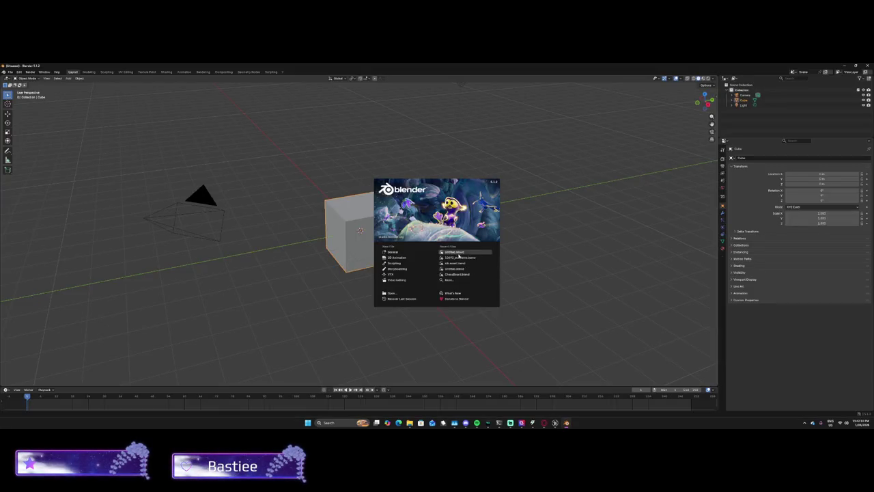
Open the recent file elk.asset.blend, then replace it with a new General scene.
click(458, 261)
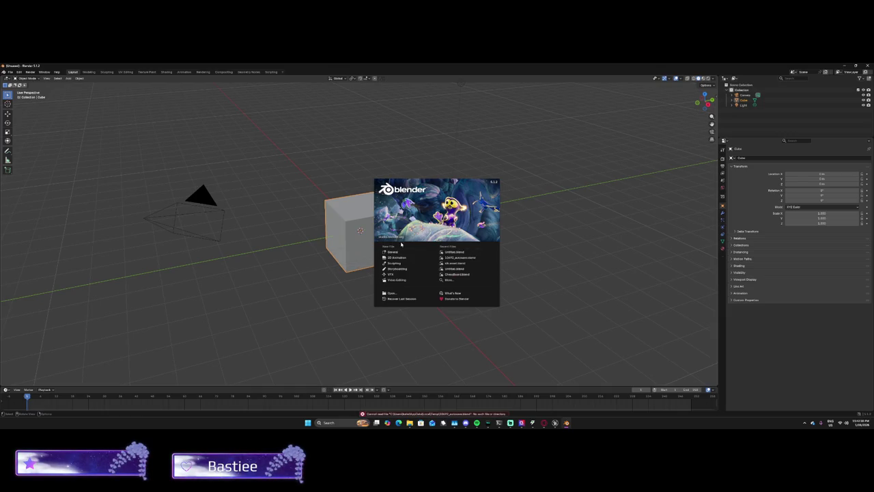
click(457, 265)
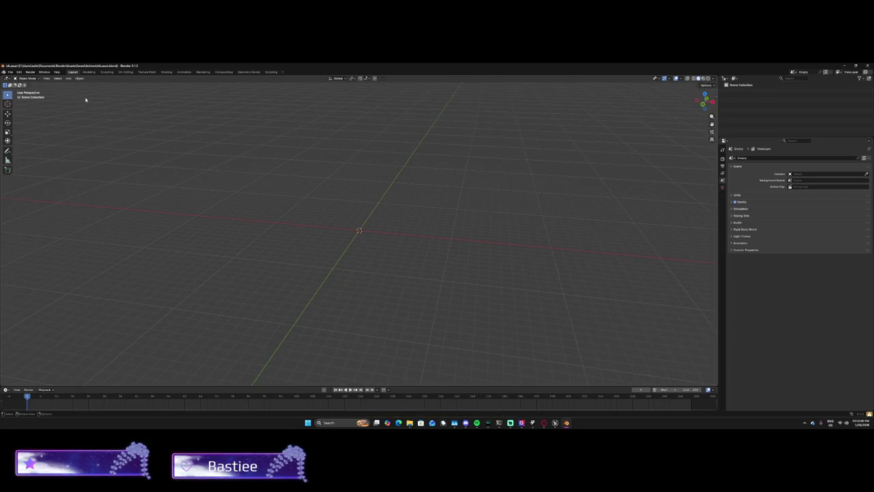
click(15, 72)
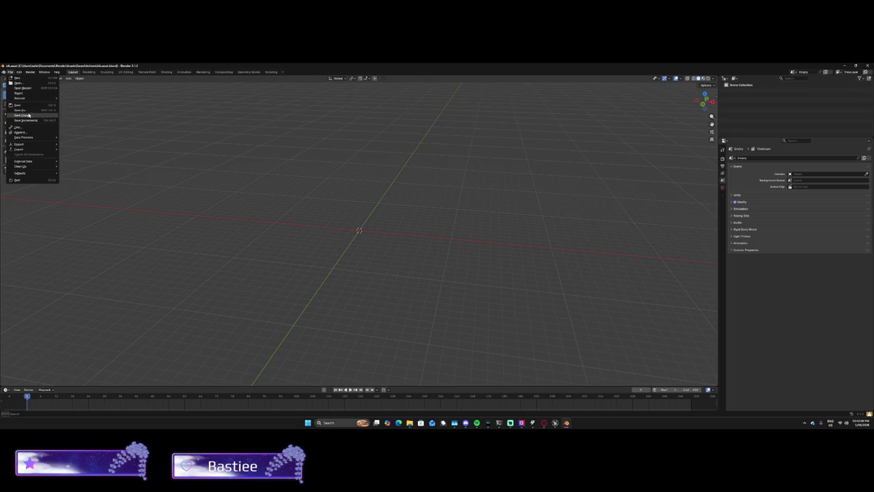
mouse_move(20, 78)
click(73, 79)
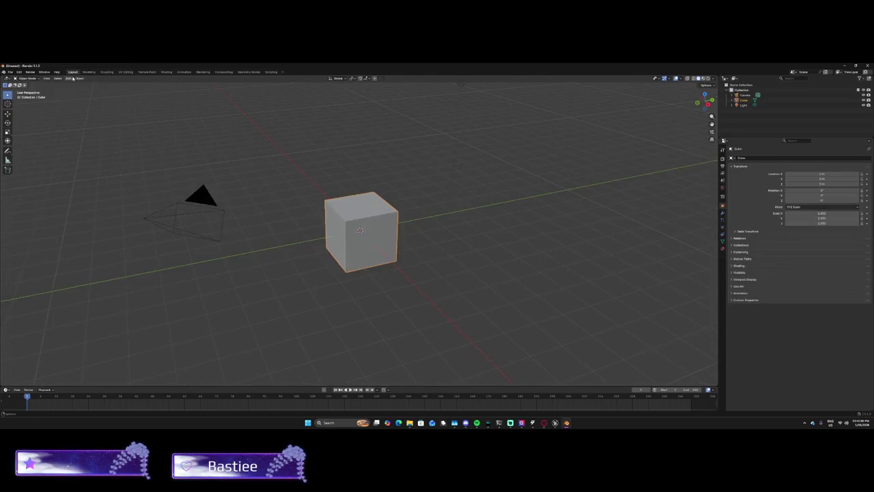
Delete the default cube and choose a model import from File > Import.
right_click(332, 221)
click(327, 310)
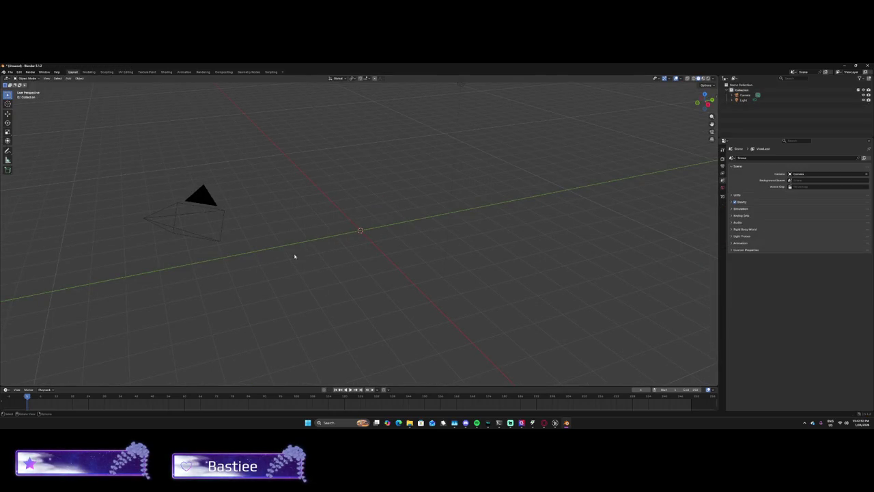
click(11, 72)
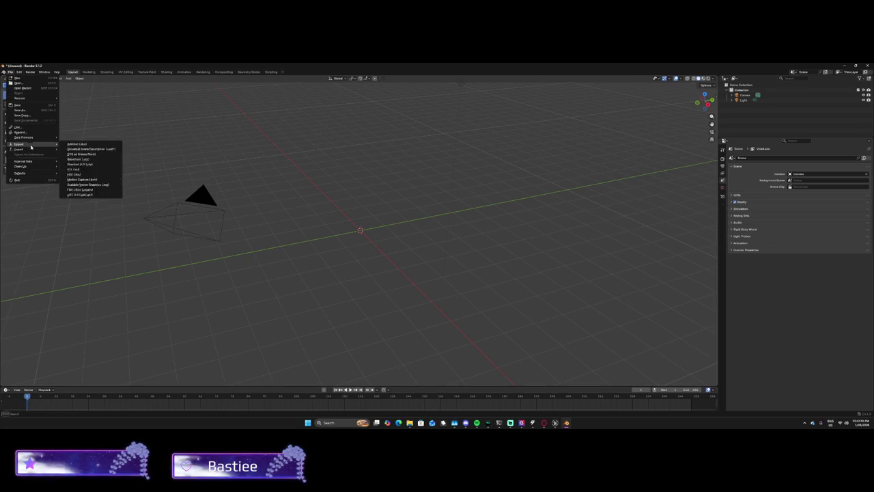
mouse_move(28, 146)
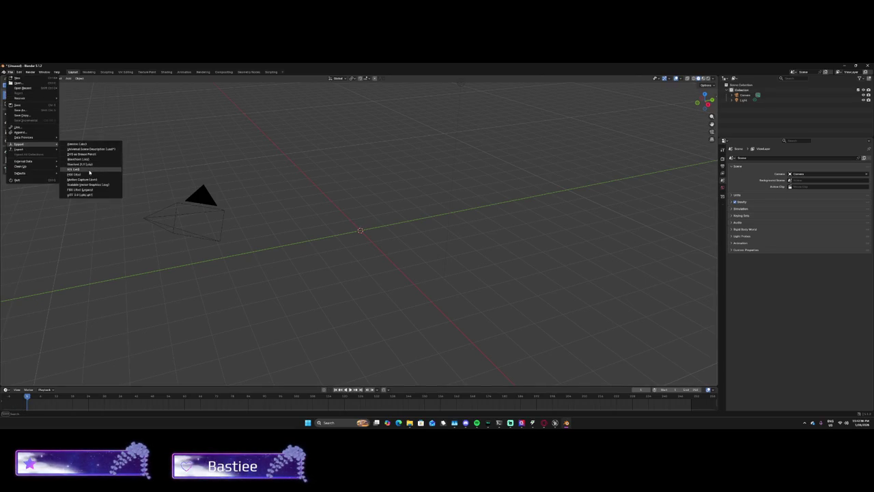
click(89, 170)
Import the prison map model from the Documents folder and select the large left slab.
click(52, 237)
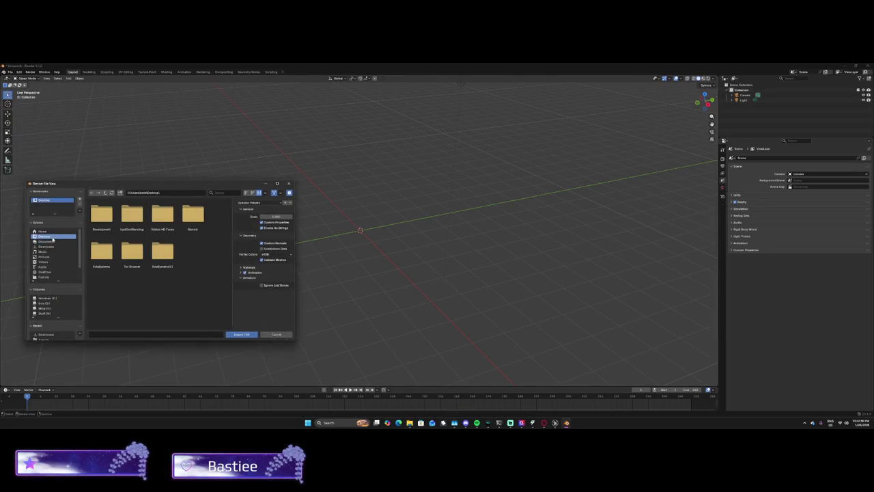
click(48, 246)
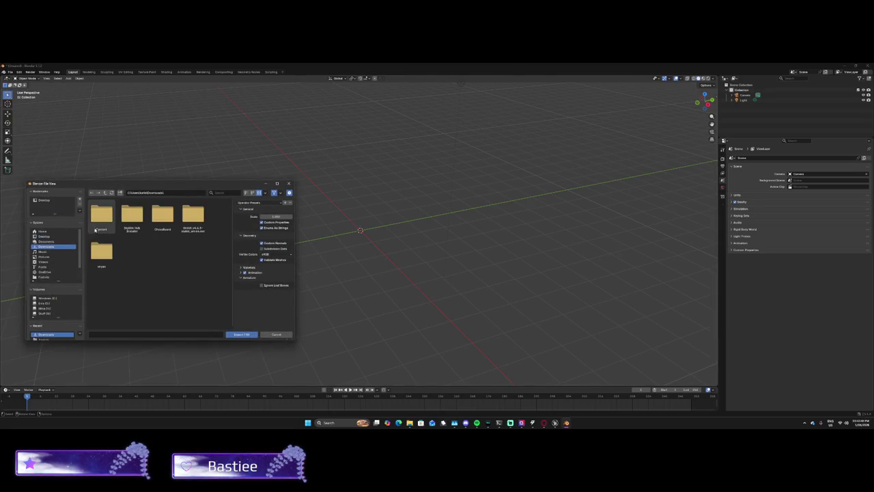
click(47, 241)
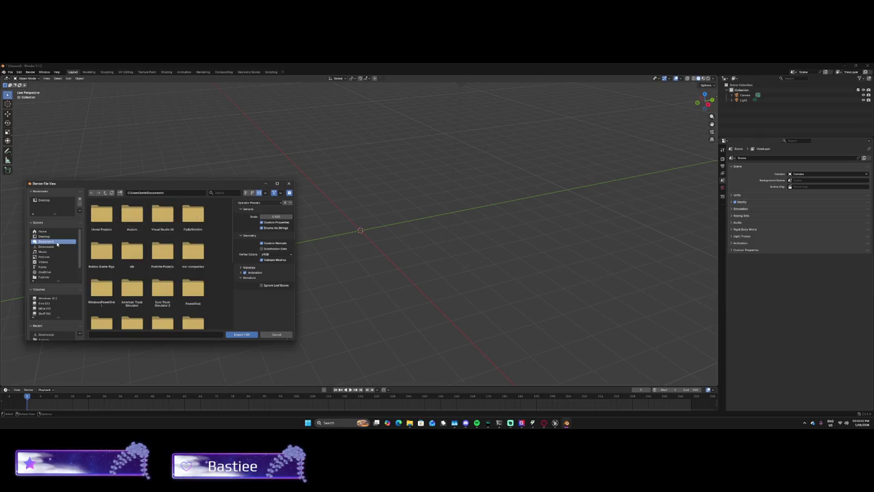
double_click(132, 217)
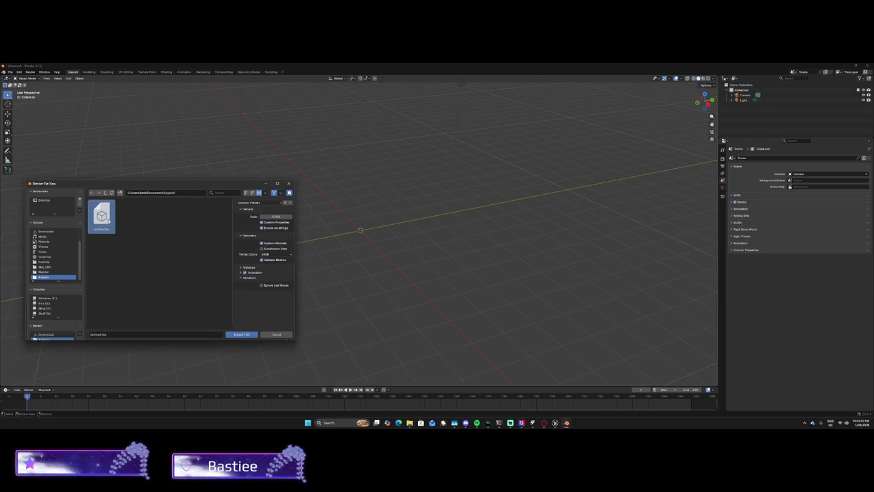
double_click(106, 217)
scroll(185, 209, down, 5)
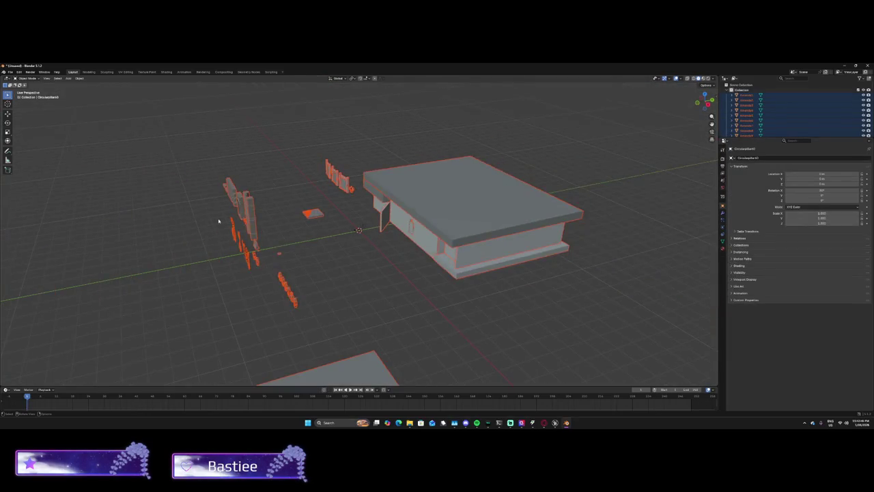
click(213, 249)
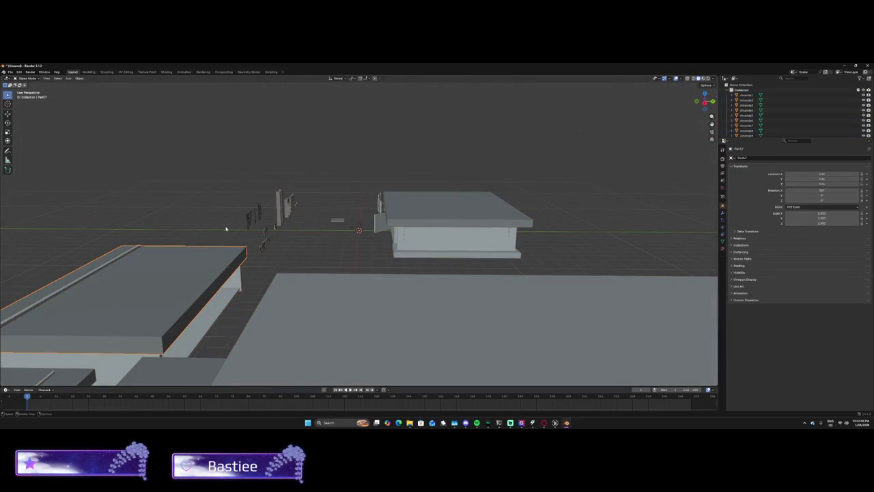
Switch to Material Preview and select the left tower wall.
scroll(435, 233, up, 5)
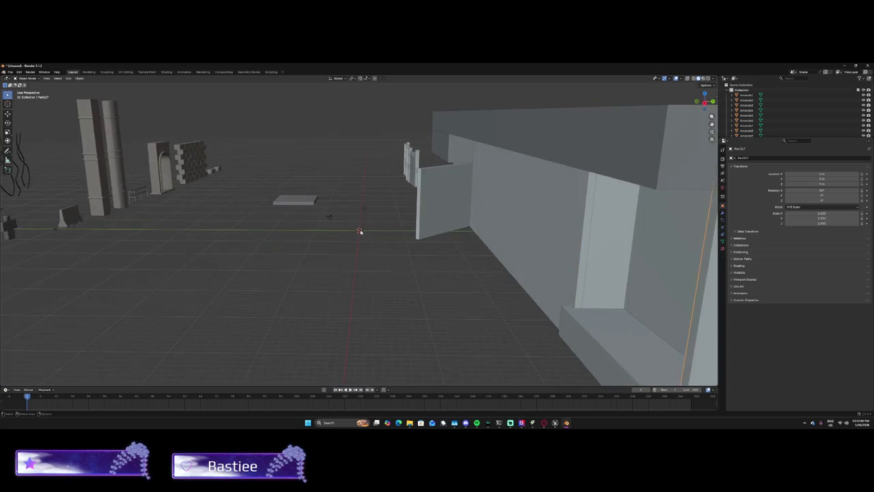
click(703, 79)
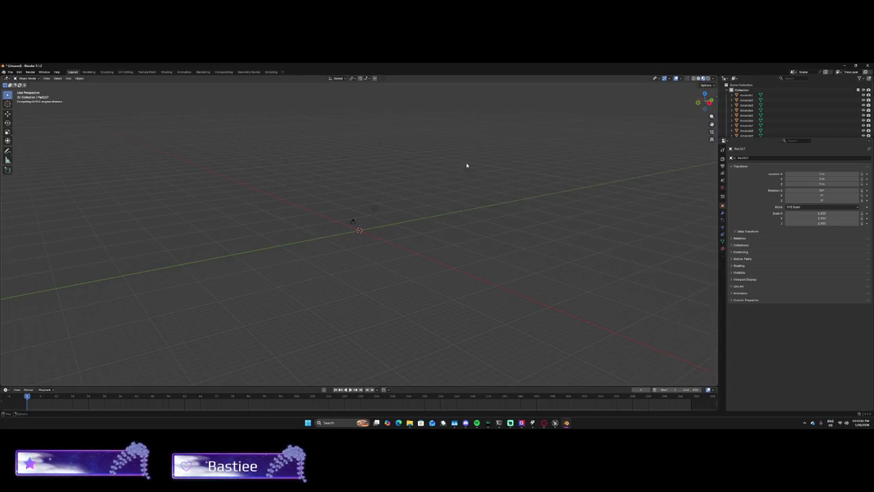
mouse_move(353, 166)
mouse_down()
mouse_move(441, 166)
mouse_move(365, 161)
mouse_up()
scroll(441, 166, down, 5)
scroll(326, 237, up, 8)
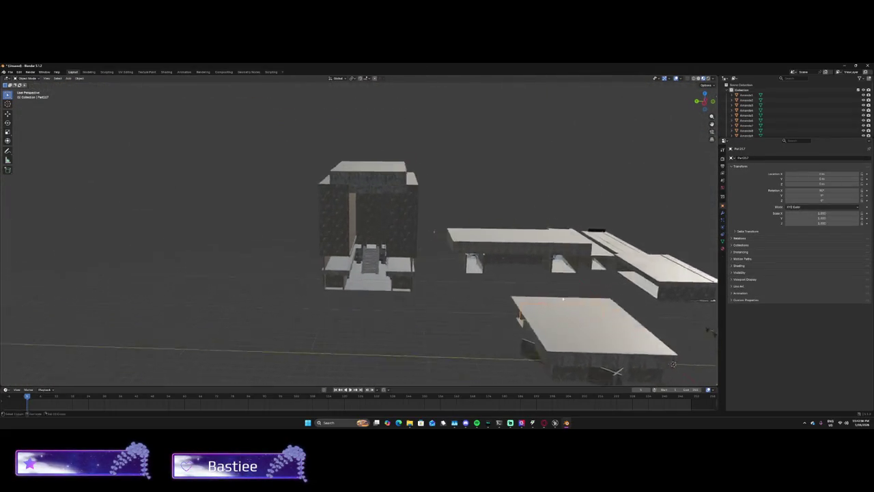
click(326, 237)
scroll(326, 237, down, 8)
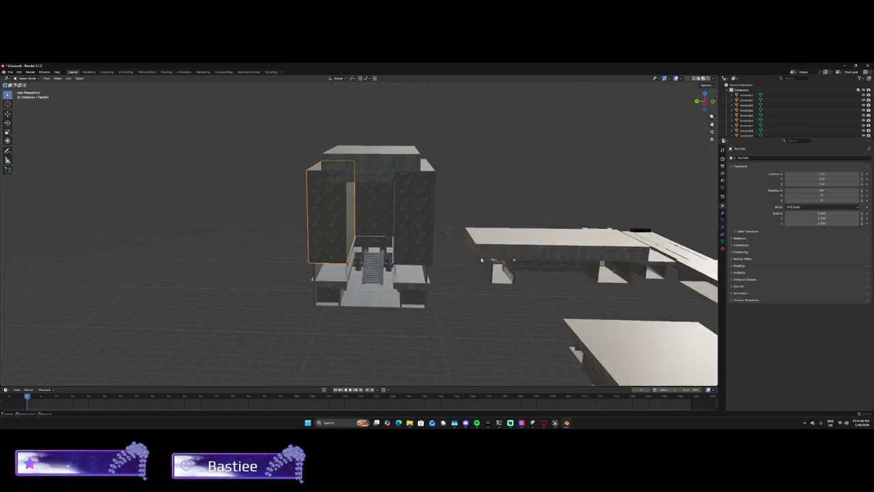
scroll(511, 266, up, 3)
Box-select and delete the lower building, the scattered props and the long building.
drag(511, 266, 458, 258)
mouse_move(414, 229)
mouse_down()
mouse_move(570, 324)
mouse_move(555, 317)
mouse_up()
key(Delete)
drag(517, 216, 670, 345)
key(Delete)
mouse_move(663, 313)
mouse_down()
mouse_move(641, 314)
mouse_move(599, 287)
mouse_move(445, 308)
mouse_up()
mouse_move(298, 199)
mouse_down()
mouse_move(568, 344)
mouse_move(531, 321)
mouse_up()
key(Delete)
Place the 3D cursor below the archway building and box-select all its parts.
mouse_move(408, 282)
mouse_down()
mouse_move(309, 257)
mouse_move(329, 246)
mouse_move(379, 248)
mouse_move(324, 238)
mouse_move(248, 254)
mouse_move(509, 254)
mouse_move(474, 264)
mouse_up()
shift+right_click(243, 221)
scroll(474, 263, down, 5)
drag(297, 163, 418, 307)
click(8, 113)
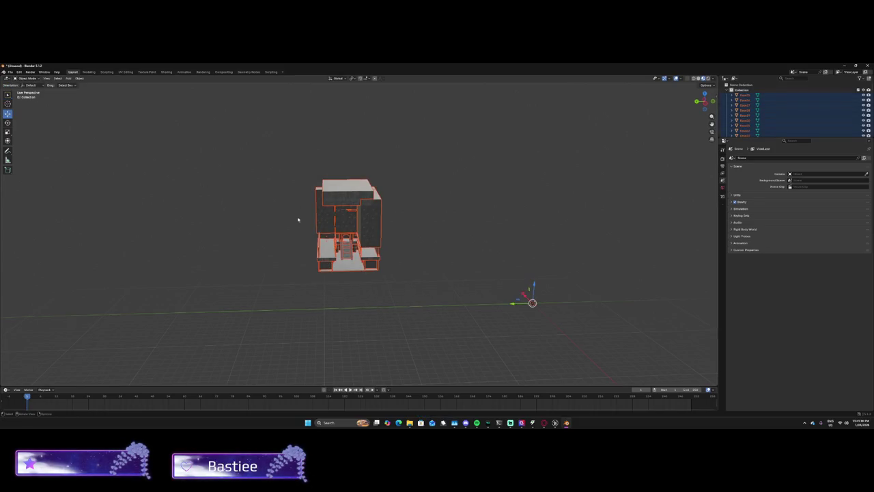
Move the archway building to the right, cancel the delete prompt and deselect it.
drag(525, 297, 561, 325)
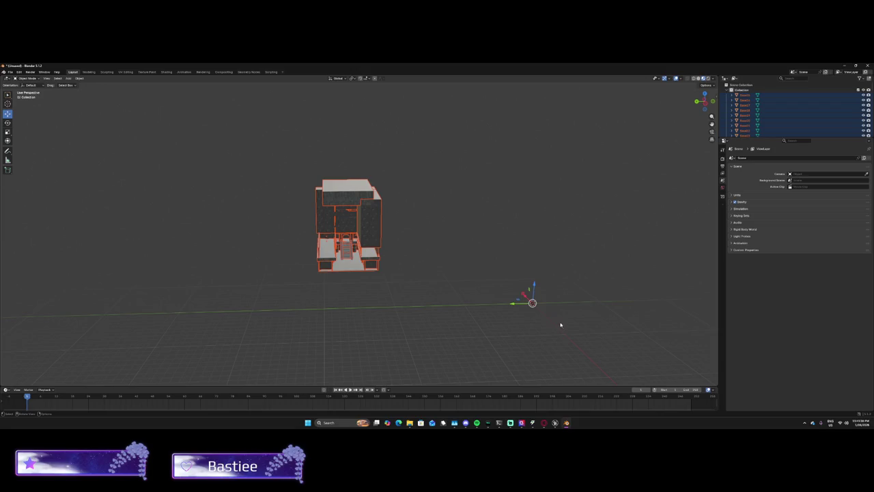
mouse_move(528, 297)
mouse_down()
mouse_move(586, 362)
mouse_move(714, 375)
mouse_up()
mouse_move(29, 311)
mouse_down()
mouse_move(322, 302)
mouse_move(229, 255)
mouse_move(359, 266)
mouse_move(334, 275)
mouse_move(275, 248)
mouse_move(229, 241)
mouse_move(210, 259)
mouse_move(219, 250)
mouse_move(353, 267)
mouse_move(332, 273)
mouse_move(339, 276)
mouse_move(404, 276)
mouse_move(376, 270)
mouse_up()
key(x)
click(391, 271)
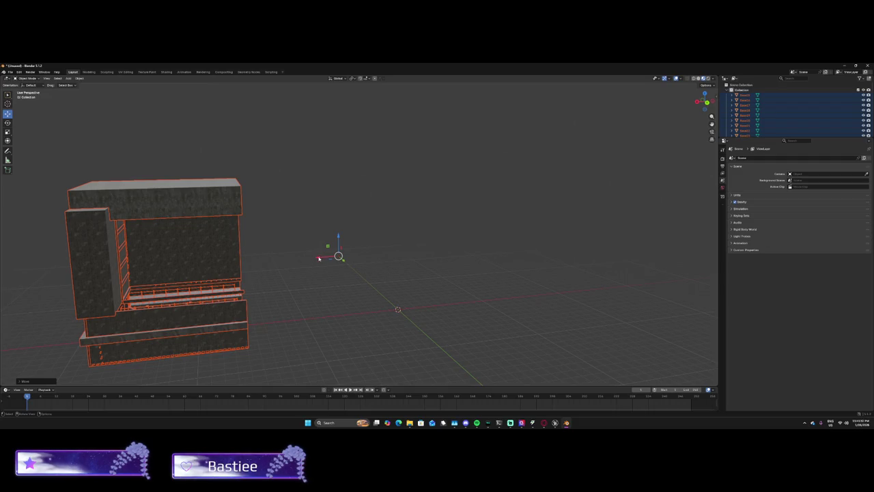
drag(319, 258, 457, 253)
scroll(469, 283, up, 5)
drag(469, 283, 303, 267)
click(422, 273)
scroll(535, 260, down, 5)
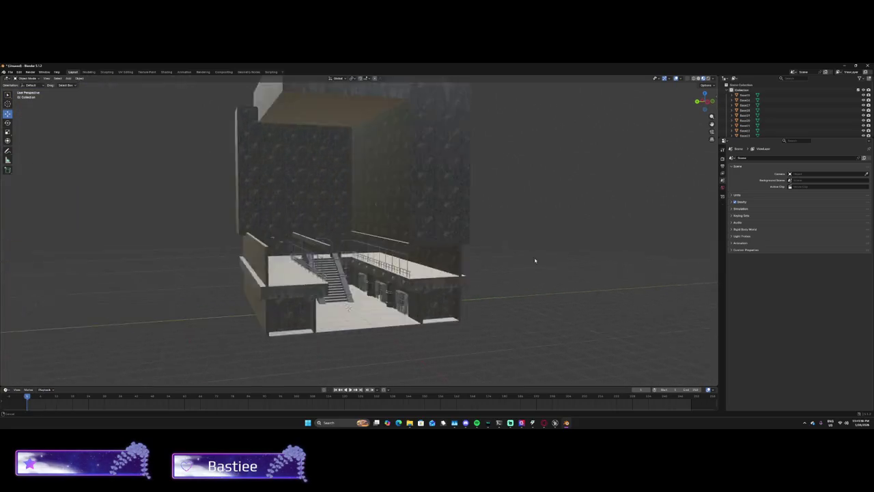
scroll(535, 260, up, 10)
mouse_move(486, 278)
mouse_down()
mouse_move(441, 239)
mouse_move(402, 257)
mouse_up()
scroll(404, 258, up, 2)
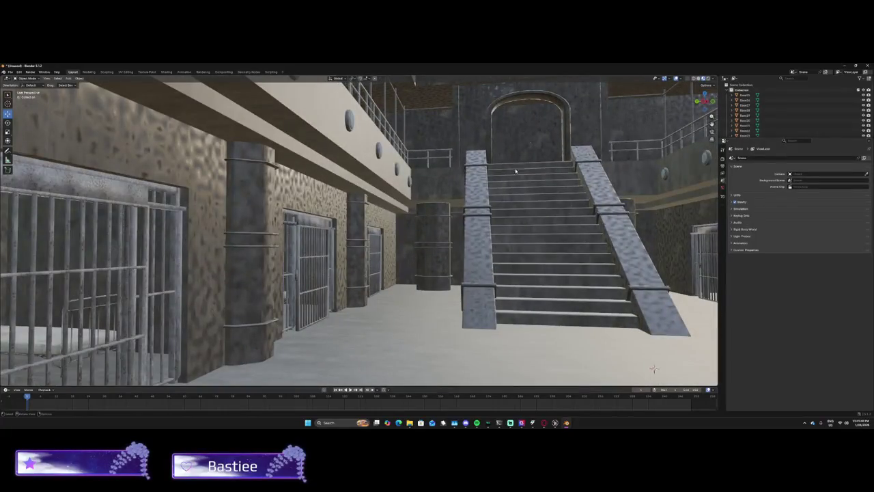
click(704, 77)
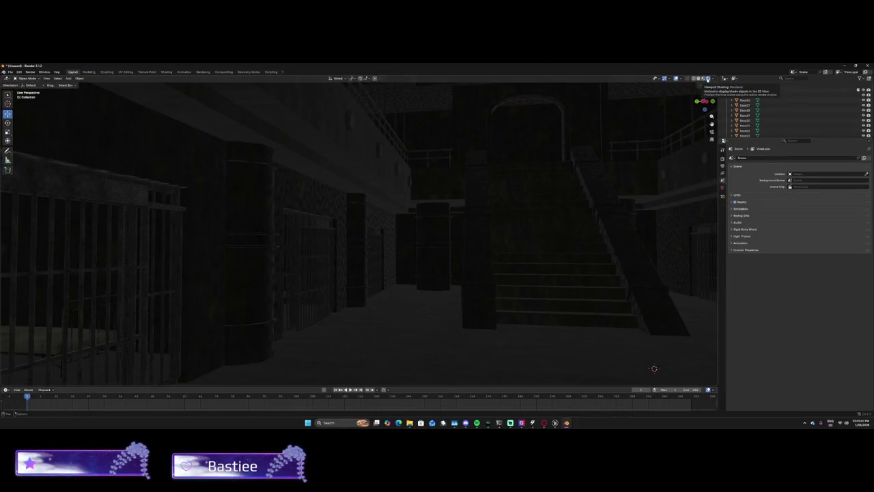
scroll(556, 156, down, 15)
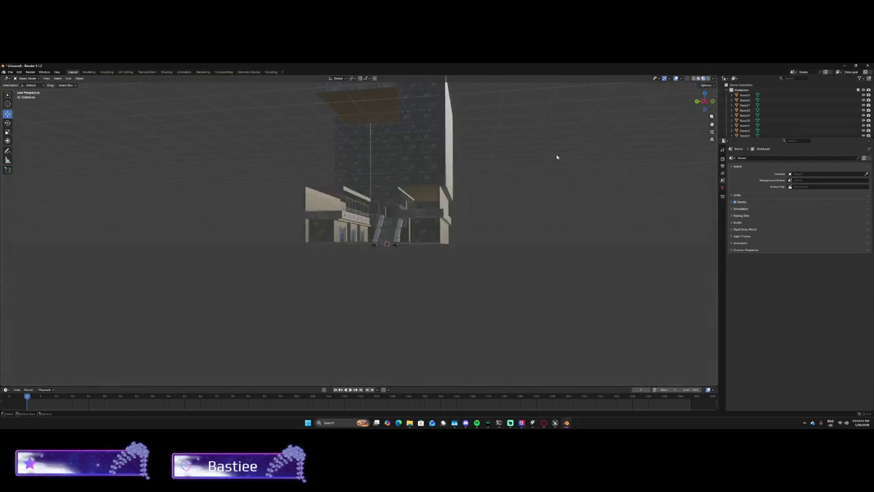
click(466, 166)
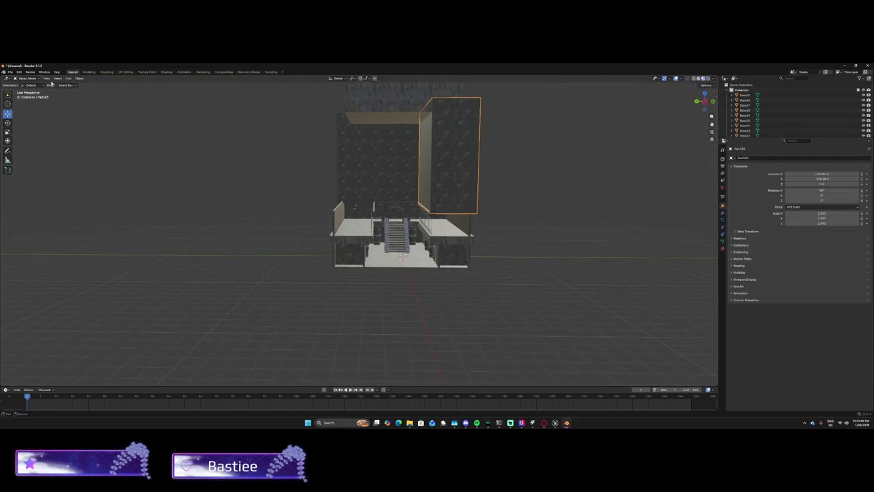
Duplicate the right wall panel along Y to make a matching left panel.
key(shift+d)
key(x)
key(y)
click(229, 145)
click(431, 148)
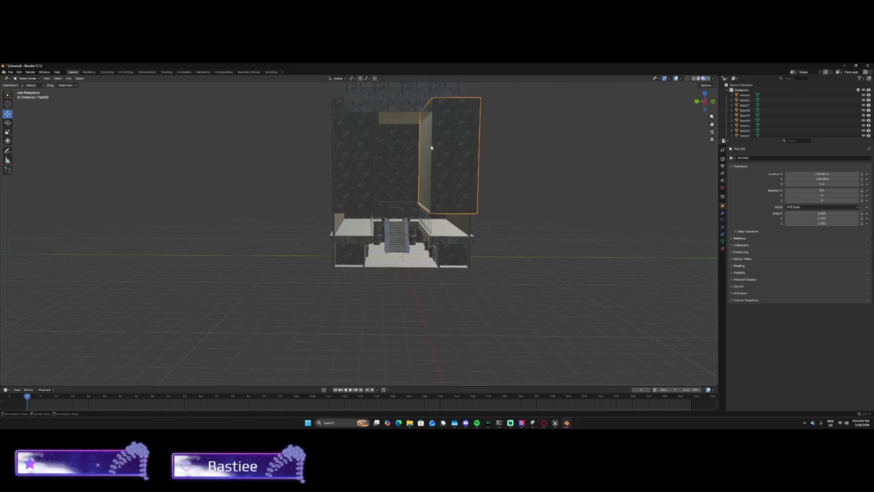
click(360, 158)
drag(412, 149, 394, 154)
Duplicate the left panel again, narrow it along X and scale it evenly.
key(shift+d)
key(s)
key(x)
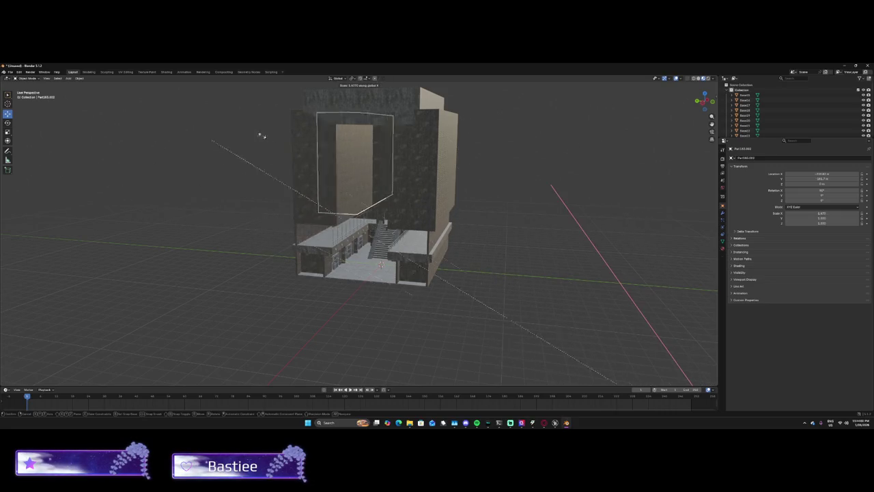
click(592, 126)
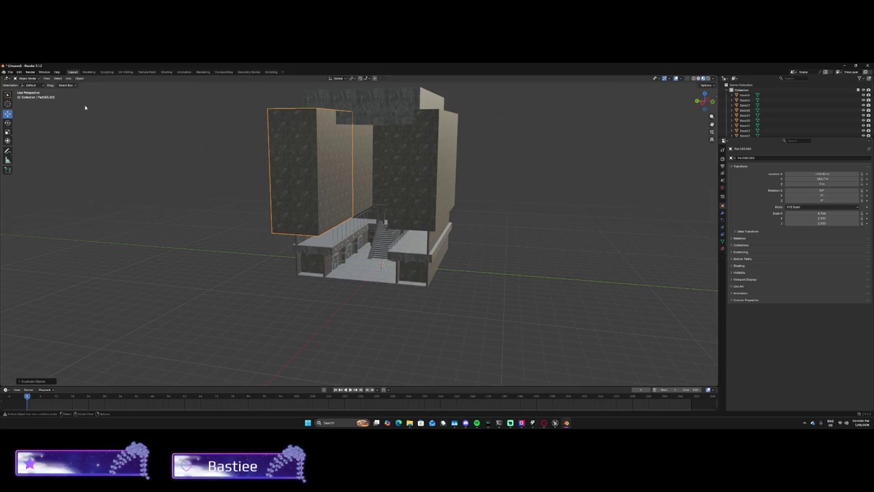
key(s)
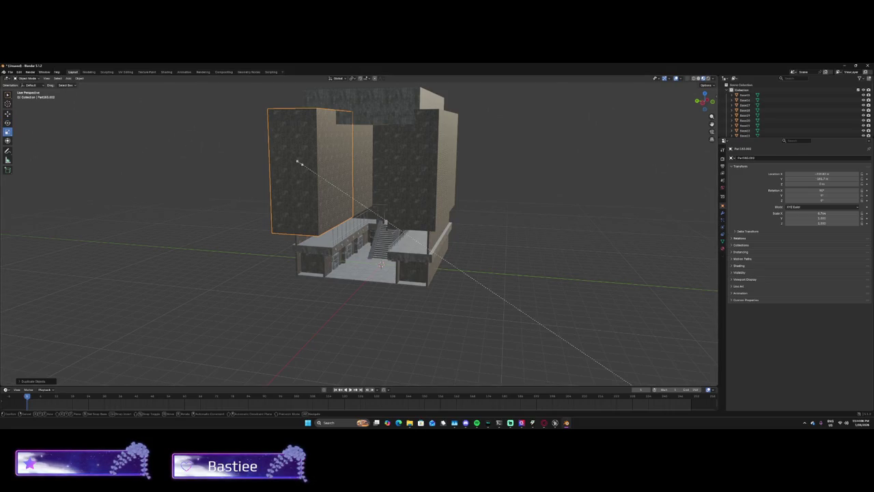
click(359, 154)
scroll(359, 154, up, 5)
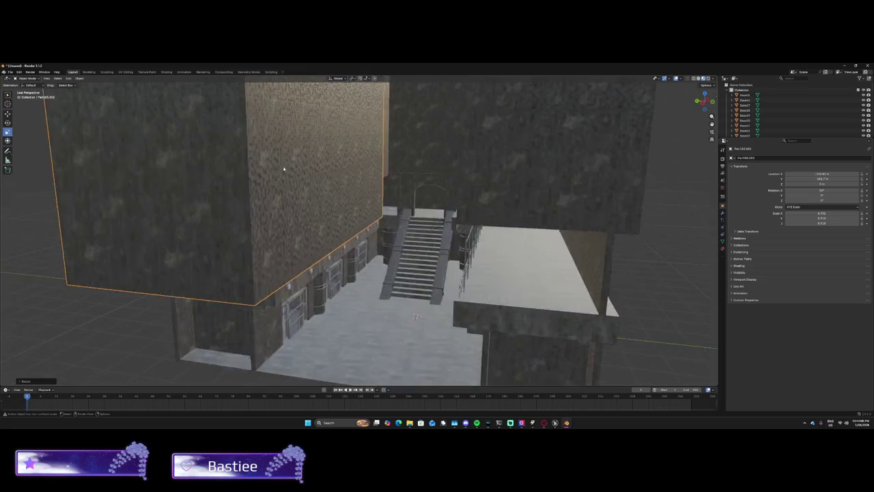
scroll(359, 154, down, 5)
Set the block's origin to its geometry, undoing an accidental Geometry to Origin.
right_click(365, 189)
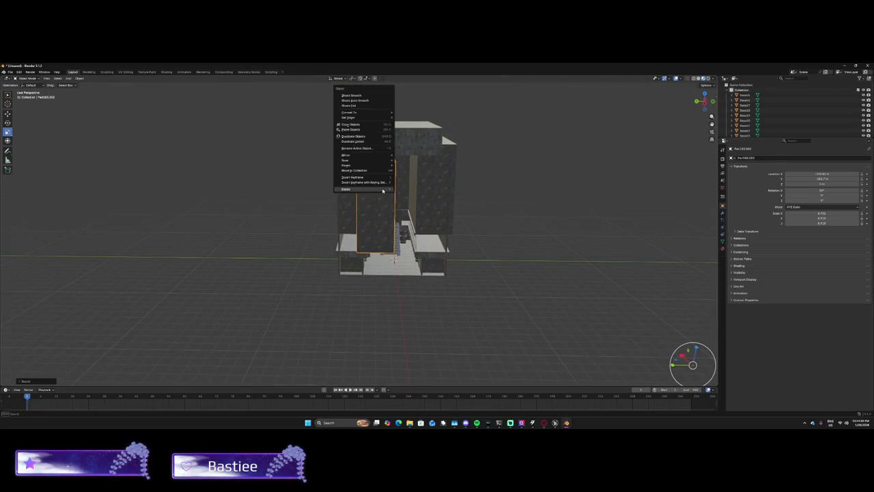
mouse_move(350, 117)
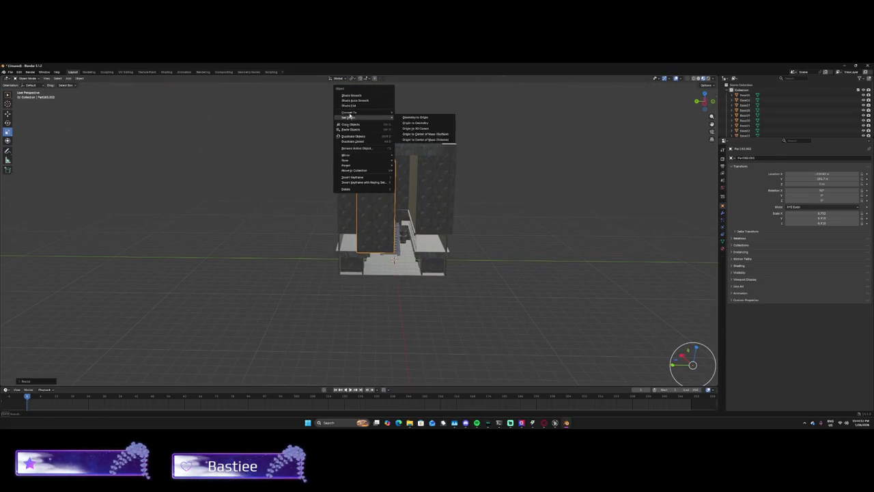
click(423, 117)
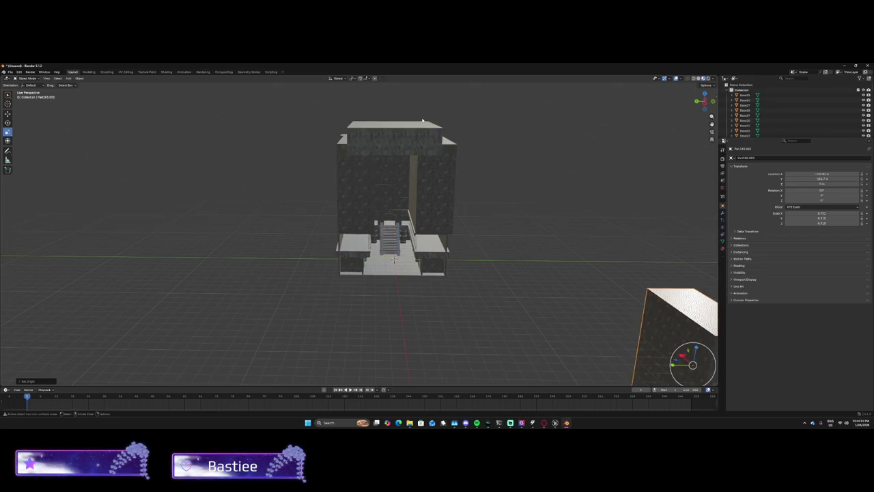
key(ctrl+z)
right_click(351, 167)
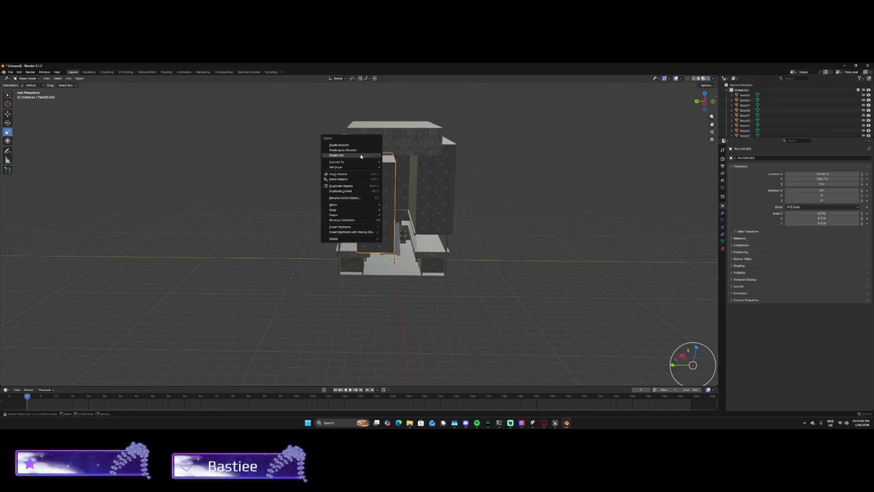
mouse_move(369, 167)
click(413, 173)
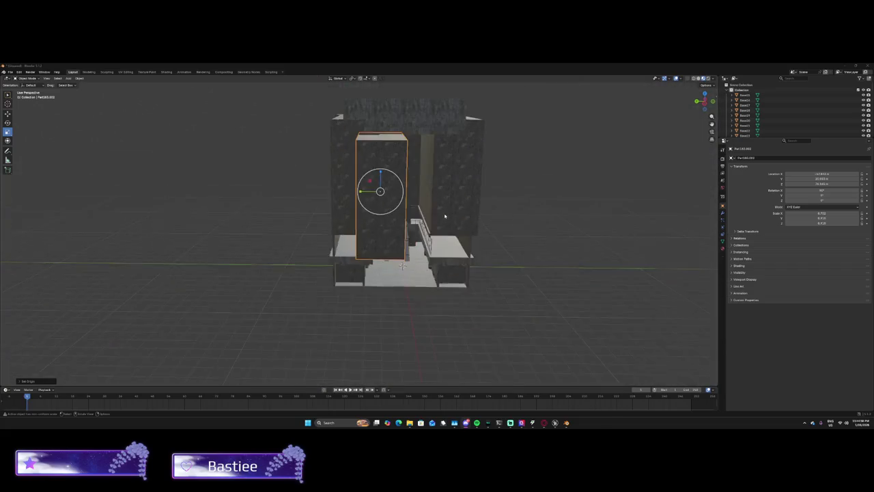
key(s)
Confirm the enlarged block and flatten it along X into a panel.
click(320, 191)
drag(320, 191, 472, 189)
key(s)
key(x)
click(496, 187)
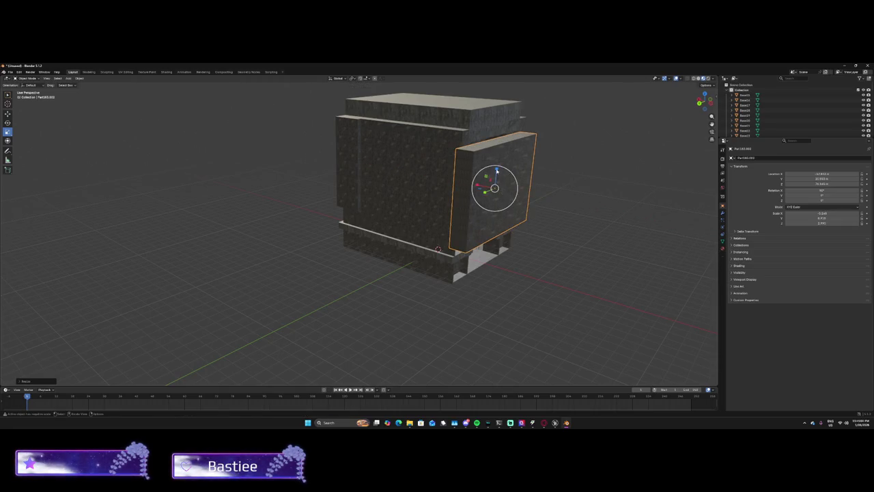
Stretch the panel taller along Z and check its edge from the side.
key(s)
key(z)
click(477, 166)
scroll(477, 166, up, 5)
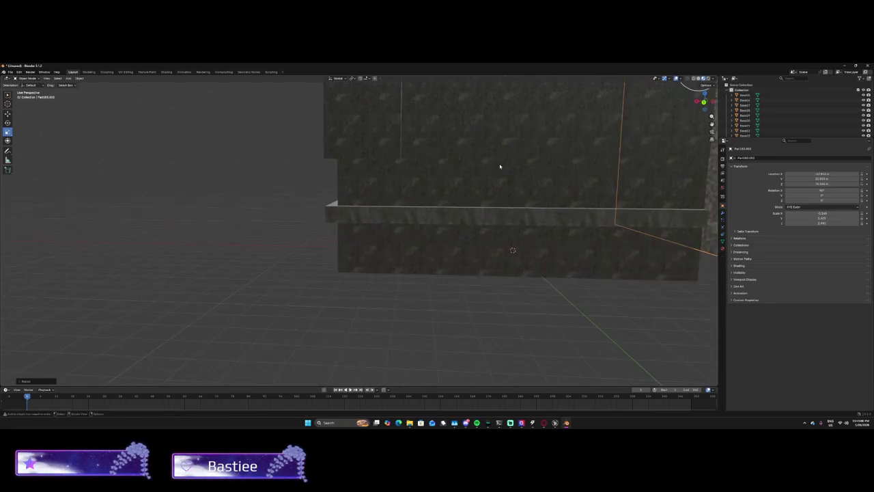
mouse_move(543, 160)
mouse_down()
mouse_move(321, 178)
mouse_move(253, 211)
mouse_up()
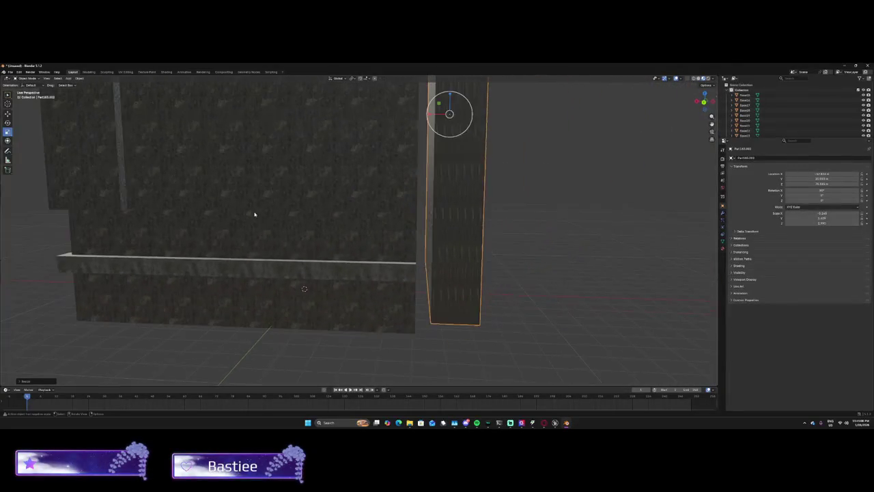
scroll(254, 211, down, 4)
Thin the panel further along X, checking its fit from inside the room.
key(s)
key(x)
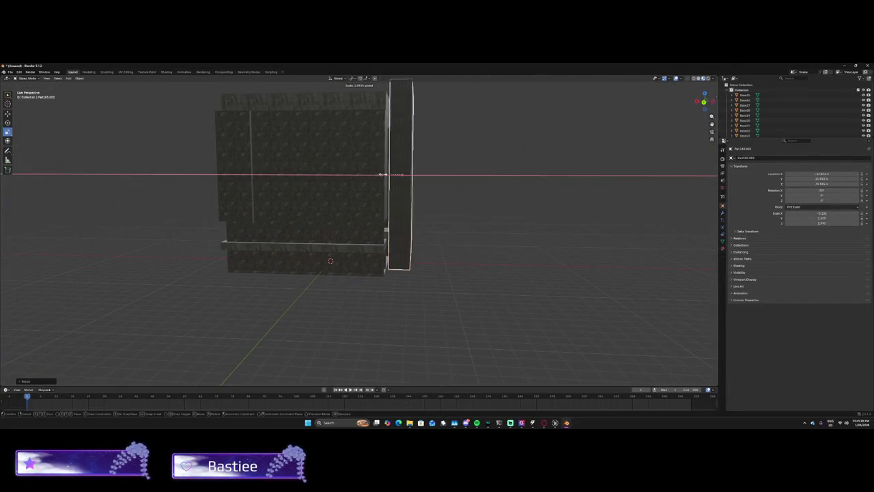
click(344, 190)
scroll(369, 189, up, 5)
scroll(375, 189, up, 2)
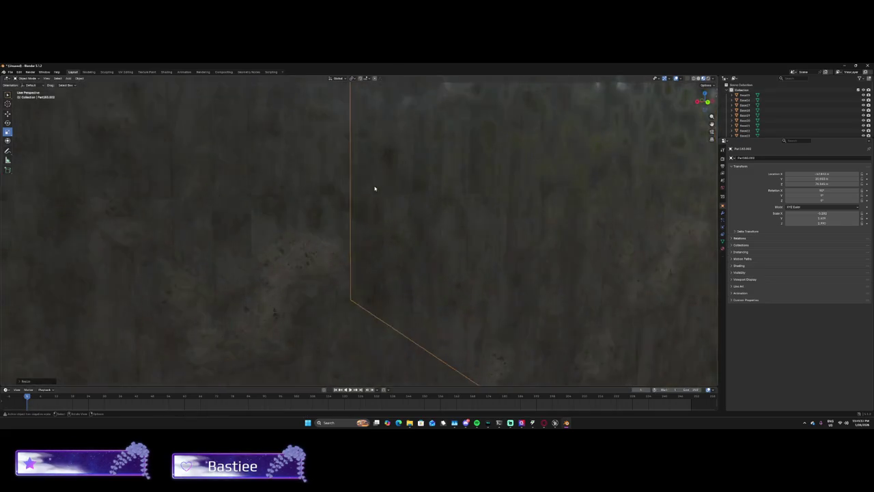
scroll(418, 189, down, 6)
mouse_move(418, 189)
mouse_down()
mouse_move(268, 237)
mouse_move(428, 351)
mouse_up()
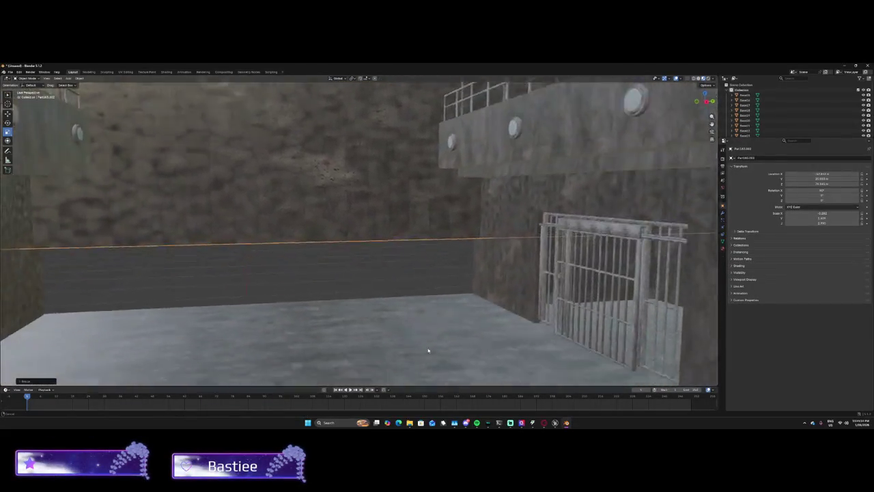
scroll(428, 351, up, 5)
mouse_move(341, 243)
mouse_down()
mouse_move(339, 198)
mouse_move(296, 157)
mouse_up()
scroll(339, 198, down, 5)
scroll(305, 197, up, 5)
scroll(305, 197, down, 5)
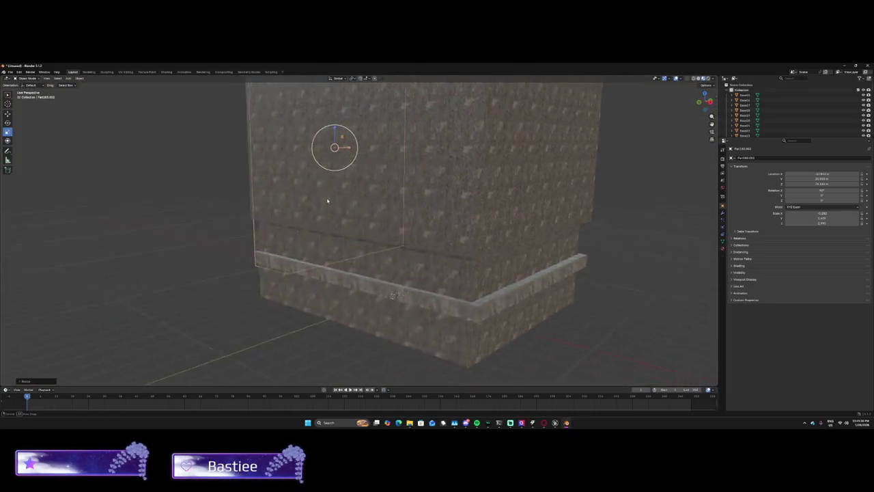
drag(328, 199, 367, 195)
Make the panel taller on Z, adjust its Y depth, and inspect it along the corridor.
key(s)
key(z)
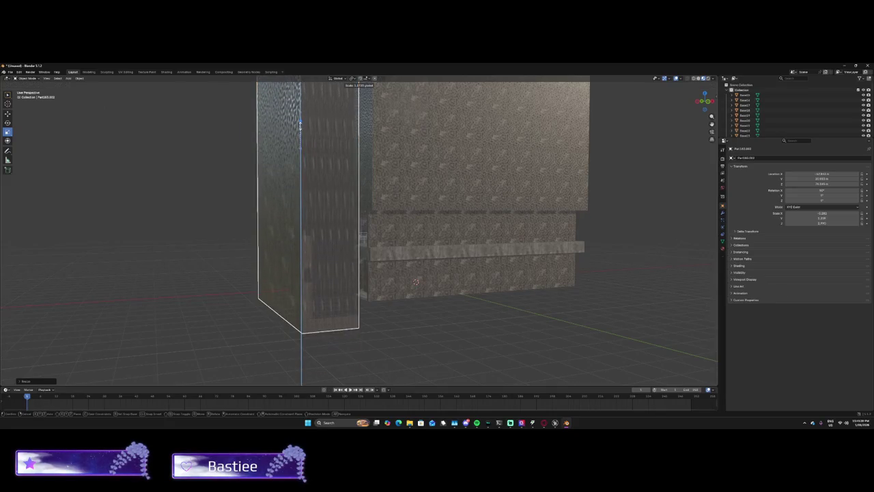
click(301, 128)
drag(355, 170, 389, 171)
key(s)
key(y)
click(464, 242)
mouse_move(463, 242)
mouse_down()
mouse_move(347, 172)
mouse_move(267, 171)
mouse_move(356, 225)
mouse_move(416, 225)
mouse_move(427, 327)
mouse_up()
scroll(308, 179, up, 5)
scroll(416, 226, down, 5)
scroll(431, 377, up, 5)
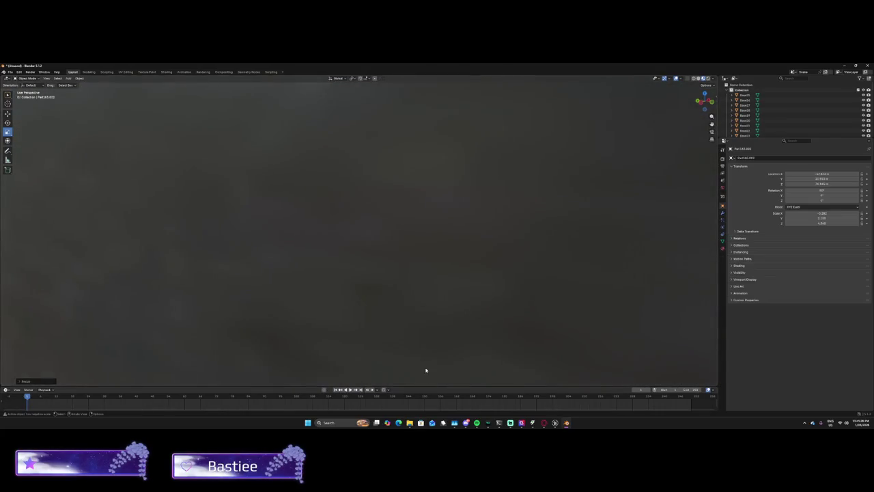
scroll(426, 368, down, 5)
scroll(434, 333, up, 5)
scroll(434, 333, down, 5)
mouse_move(430, 287)
mouse_down()
mouse_move(426, 227)
mouse_move(366, 296)
mouse_move(407, 243)
mouse_up()
Select the pillar between the cells and show its modifier stack.
right_click(362, 232)
key(Escape)
mouse_move(457, 220)
mouse_down()
mouse_move(375, 236)
mouse_move(379, 248)
mouse_up()
click(371, 225)
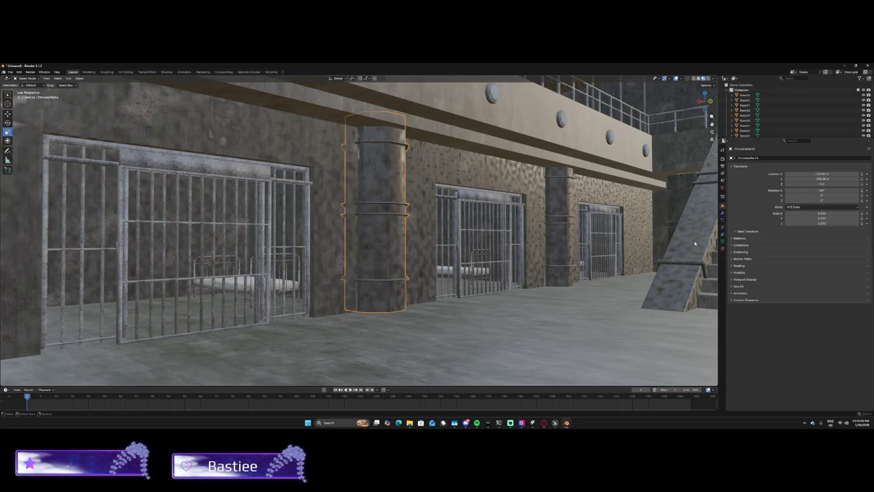
click(723, 227)
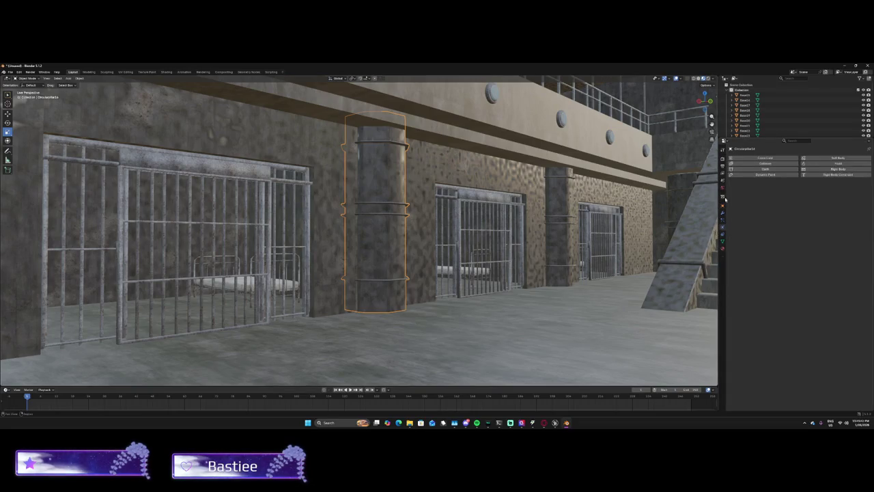
click(723, 213)
Add a Bevel modifier with a set amount and Weight limit method, then remove it.
click(760, 160)
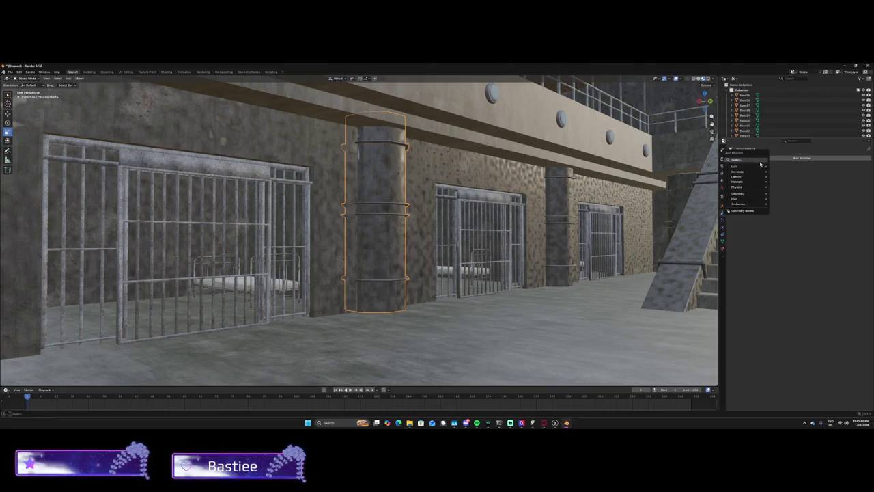
mouse_move(748, 171)
click(776, 181)
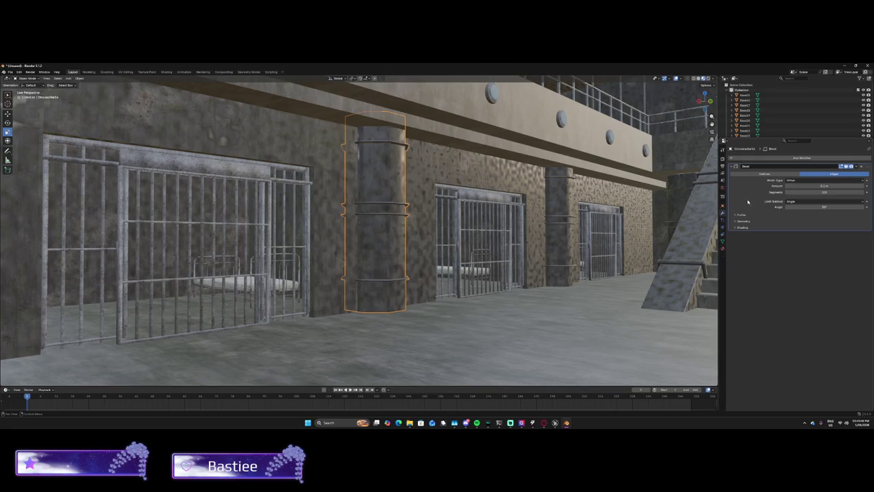
click(806, 186)
key(Return)
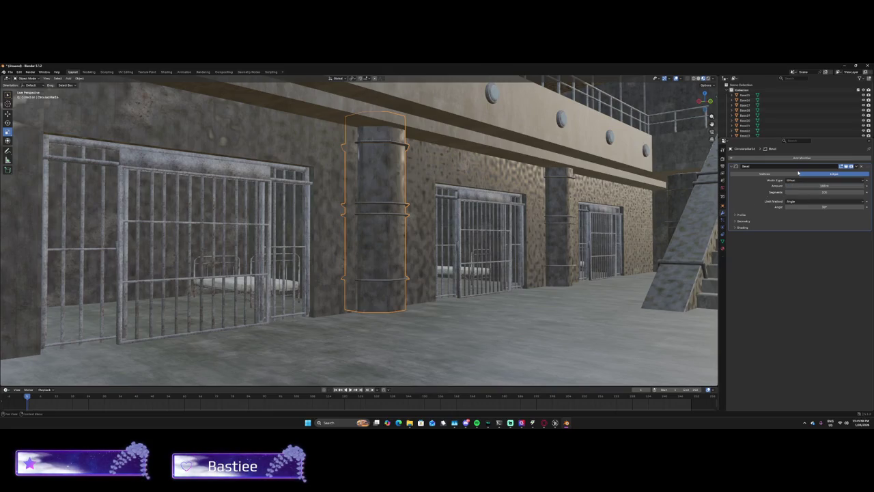
click(825, 201)
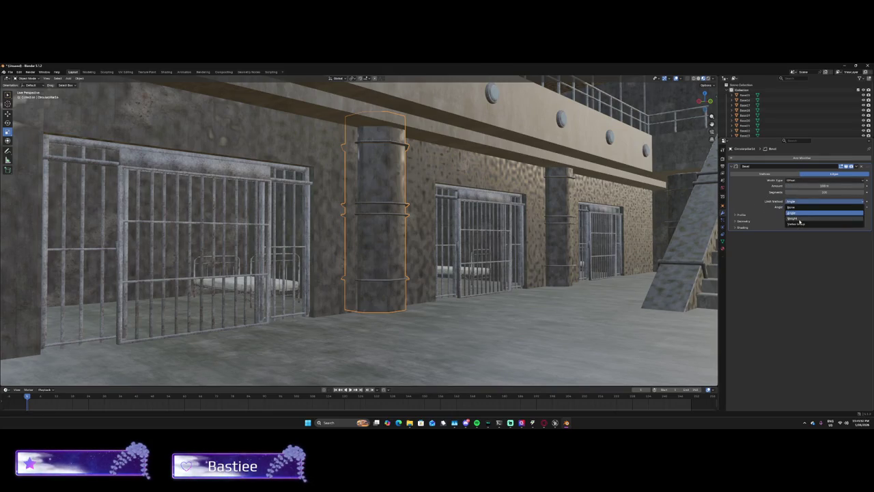
click(819, 217)
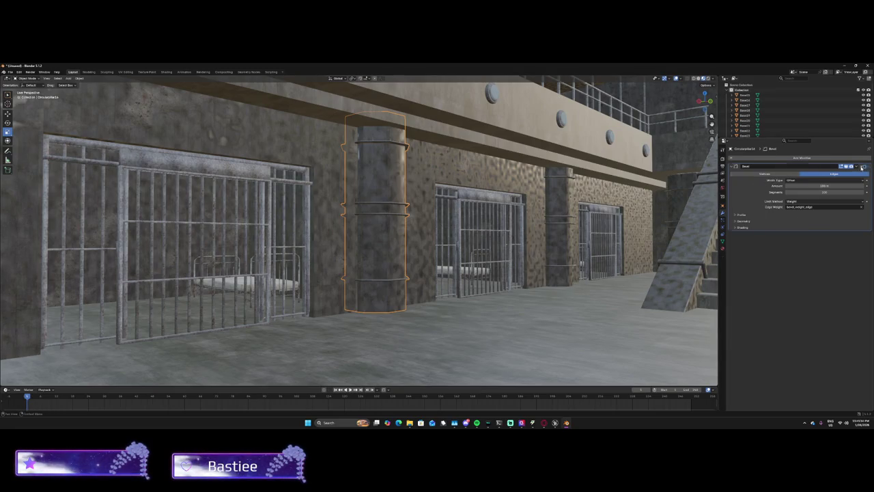
key(ctrl+x)
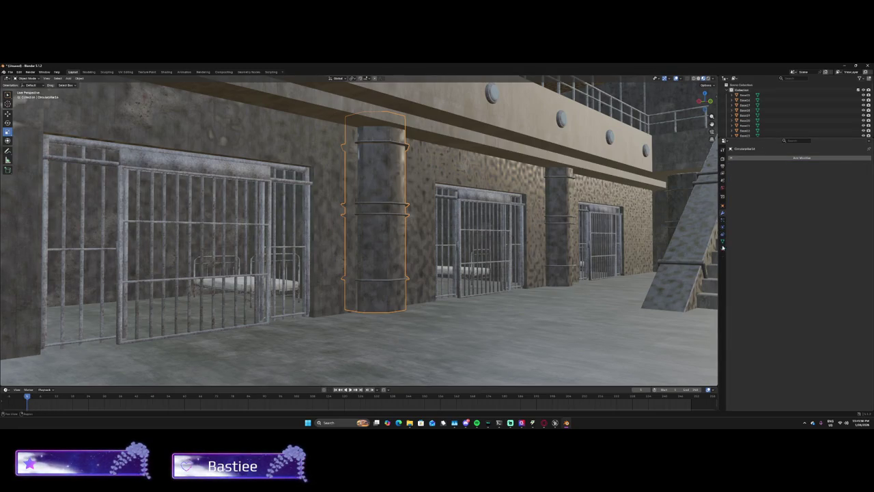
click(723, 247)
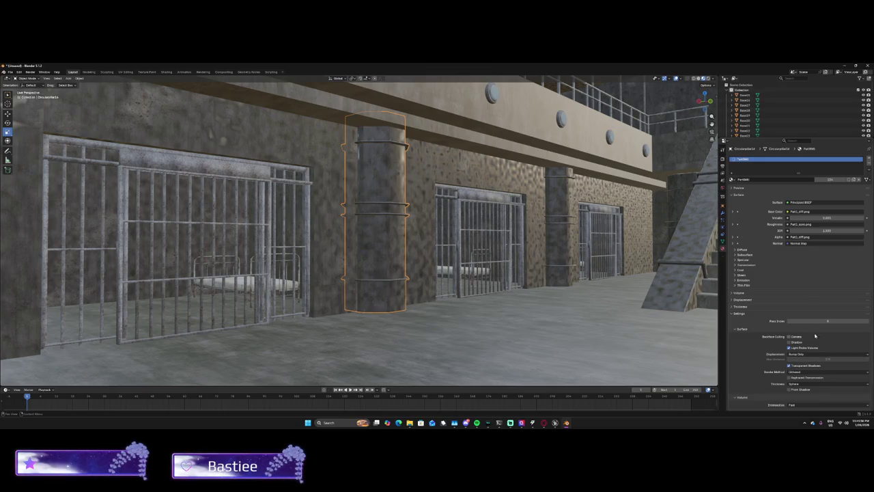
Expand the material's Volume, Displacement, Thickness and Preview panels, then switch to Rendered shading.
scroll(808, 312, down, 2)
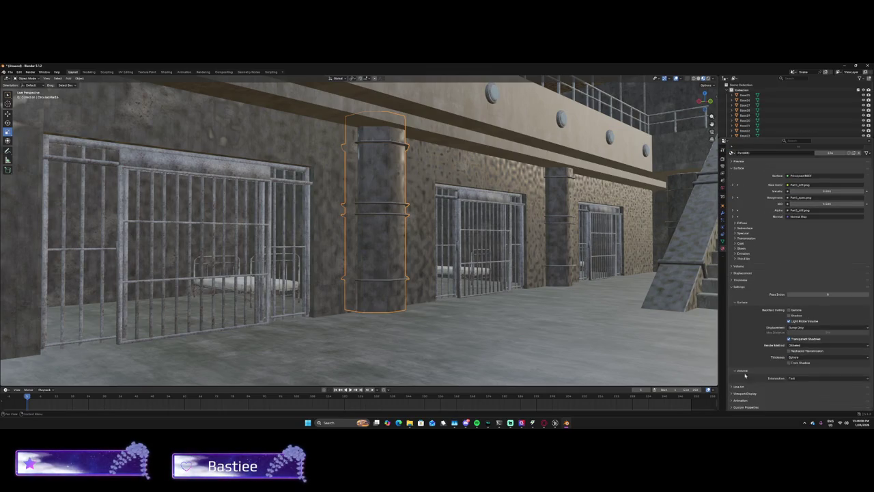
click(743, 267)
click(741, 281)
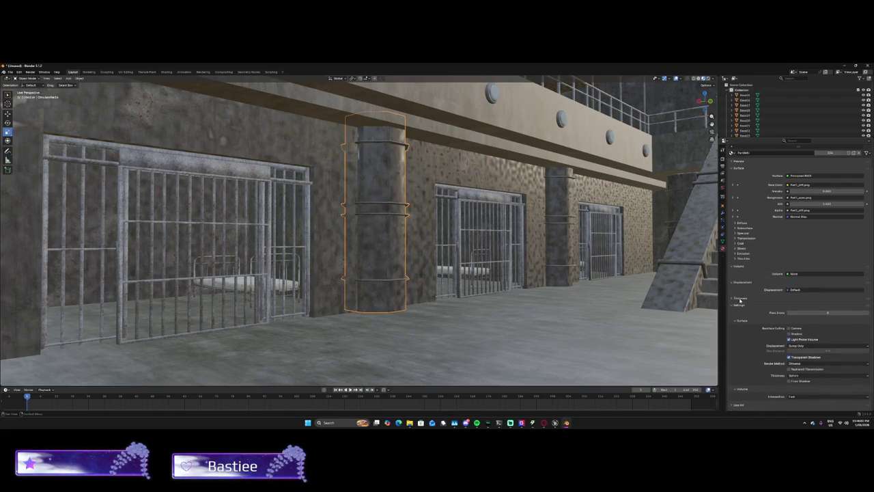
click(740, 299)
scroll(811, 336, up, 2)
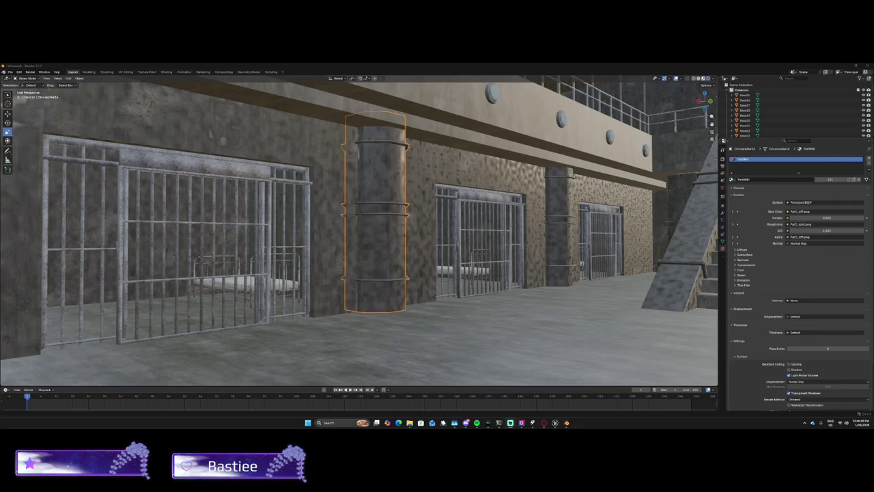
click(751, 188)
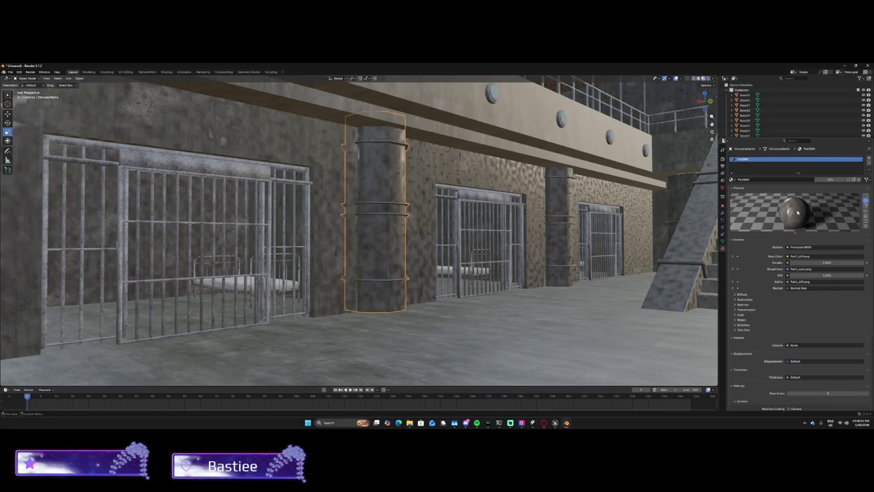
click(707, 78)
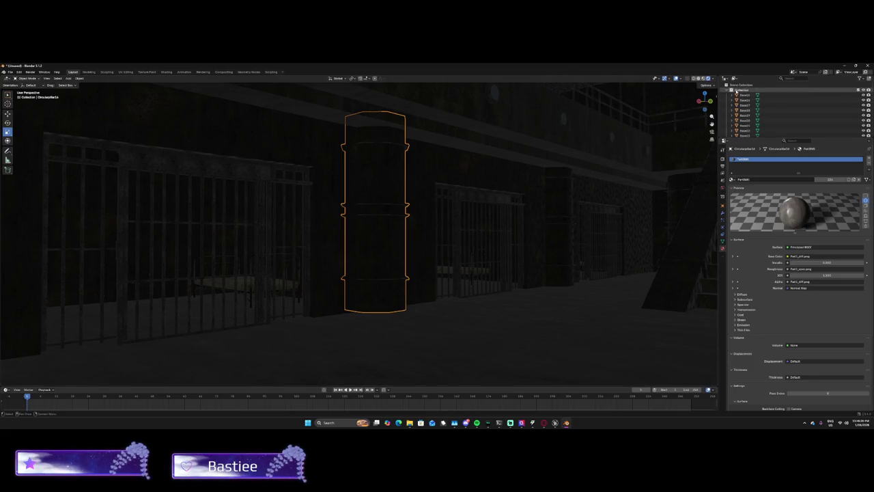
click(703, 78)
click(707, 78)
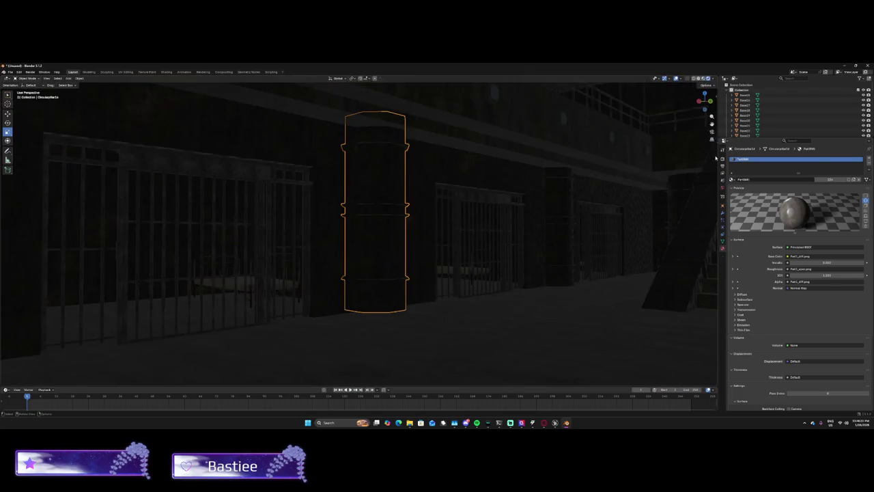
Change the render engine from EEVEE to Cycles and enable Viewport Denoise.
click(722, 181)
click(722, 159)
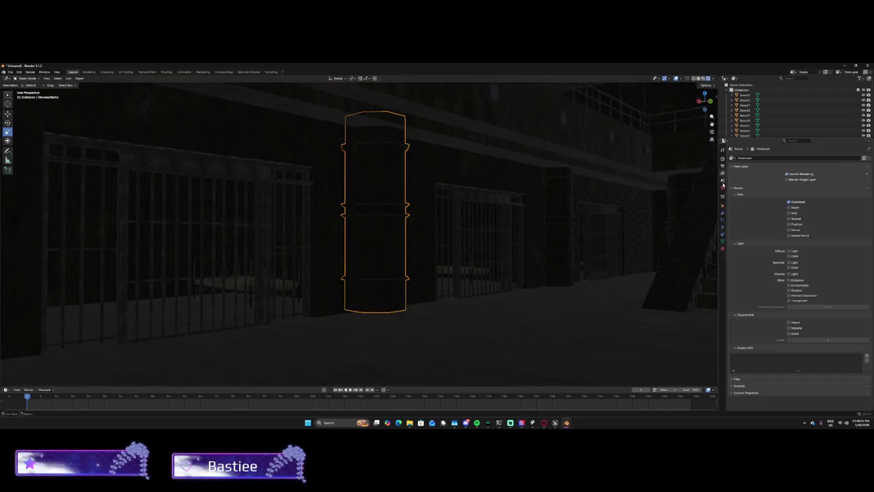
click(721, 165)
click(723, 158)
click(723, 166)
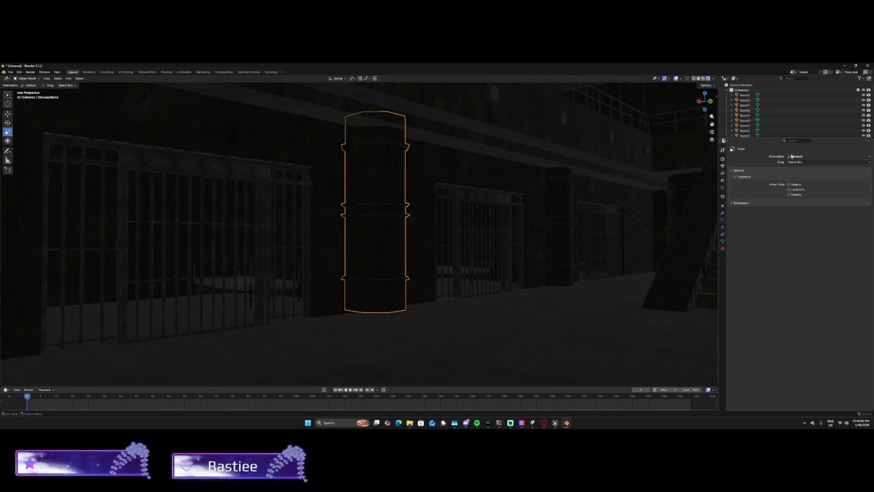
click(723, 158)
click(801, 158)
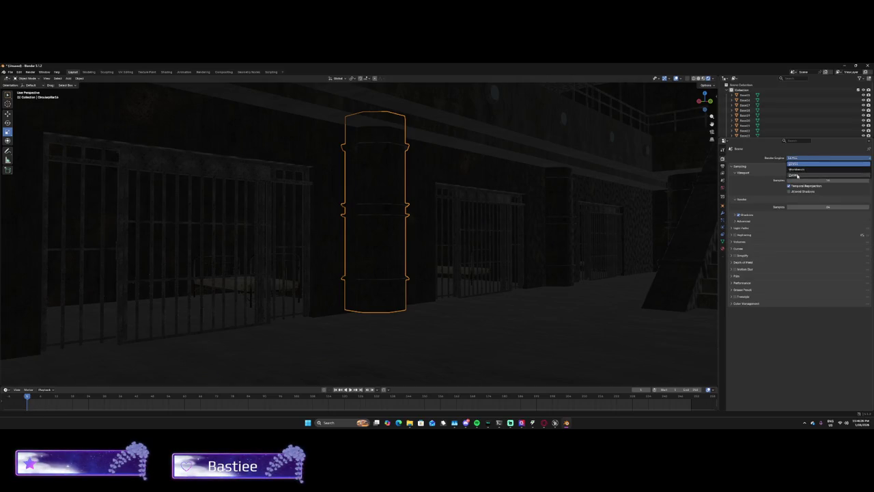
click(797, 176)
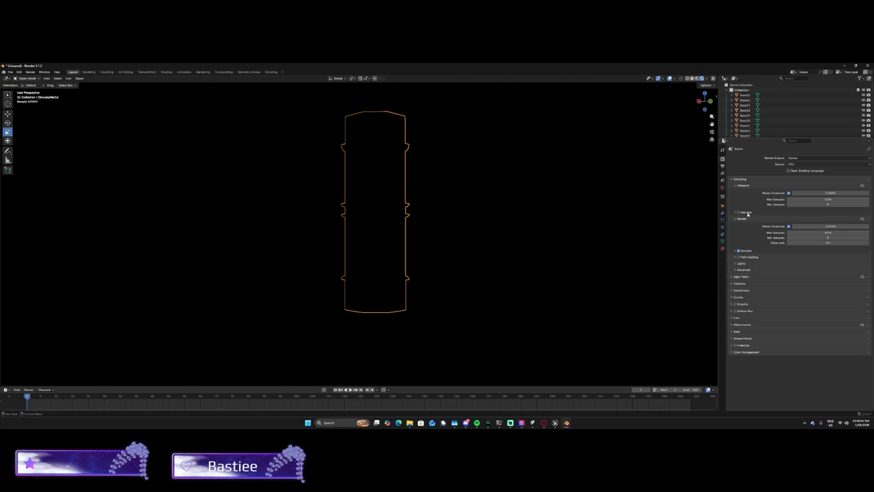
click(746, 212)
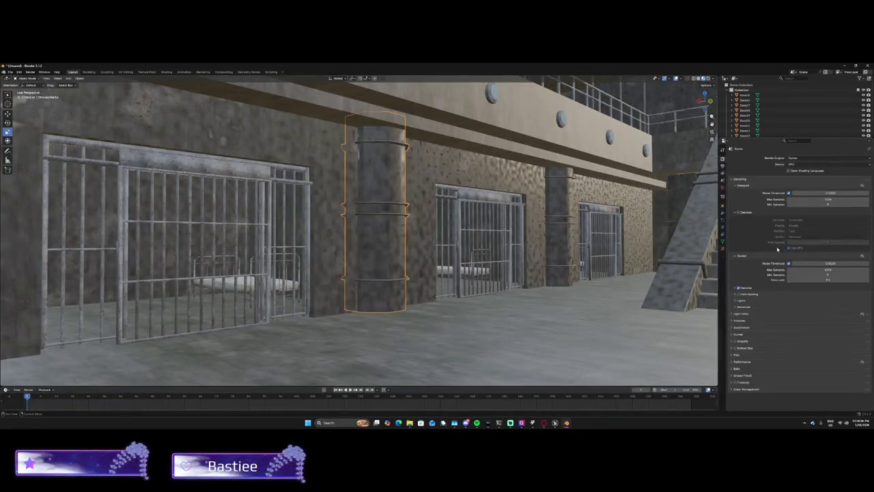
click(746, 213)
click(738, 212)
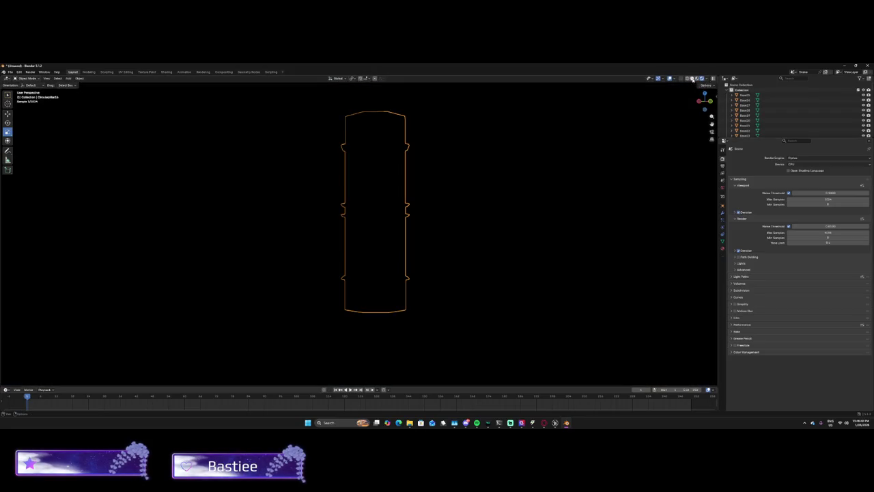
click(698, 78)
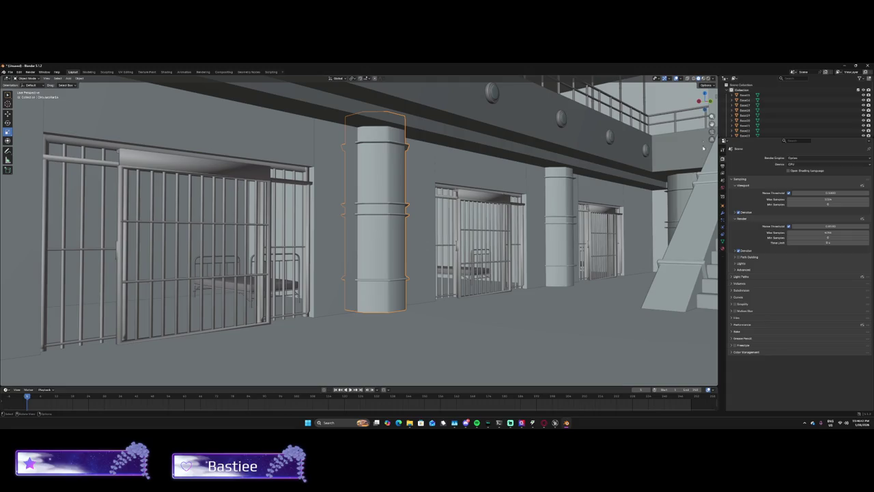
Zoom around the solid-shaded scene, then switch the viewport to Material Preview.
scroll(596, 197, up, 15)
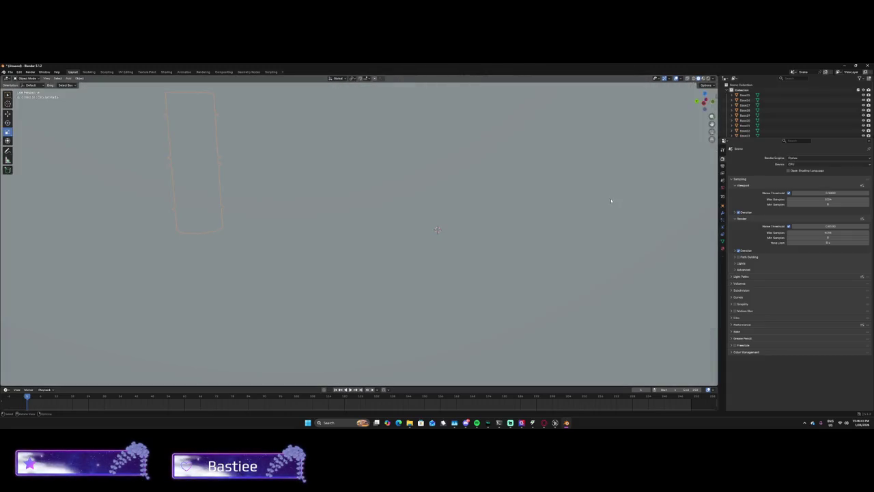
scroll(536, 213, down, 10)
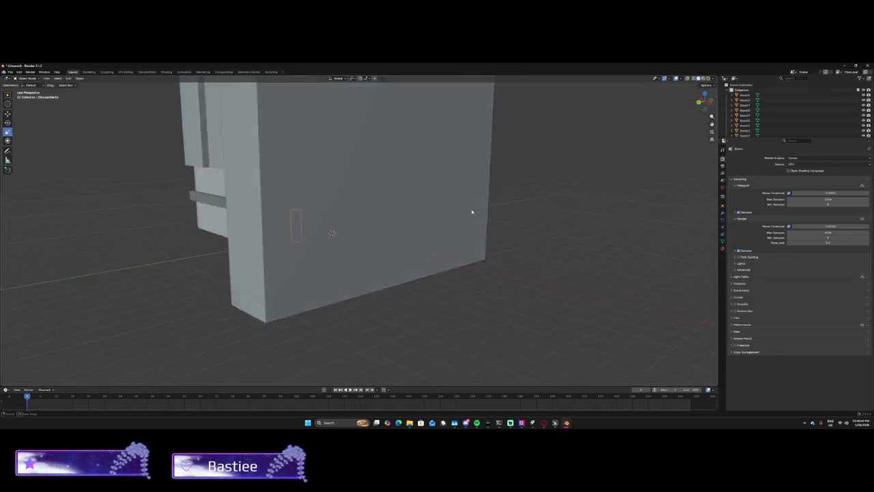
scroll(535, 213, down, 3)
scroll(444, 211, up, 15)
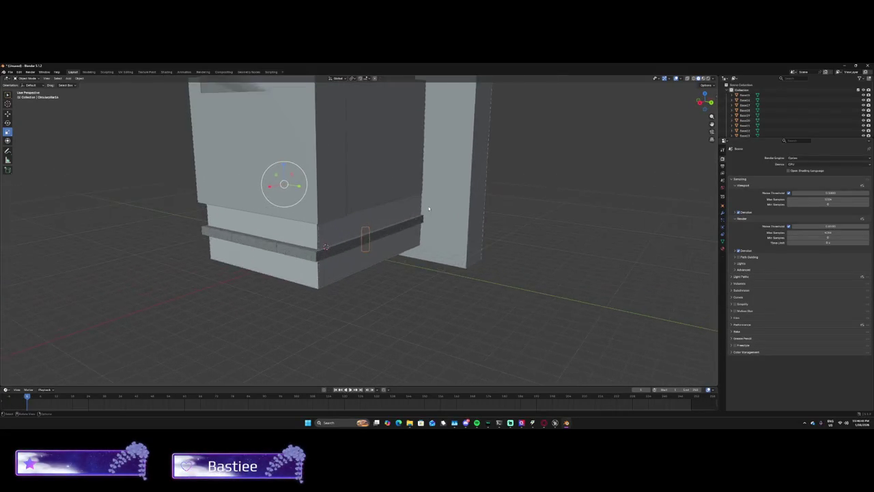
scroll(423, 215, down, 10)
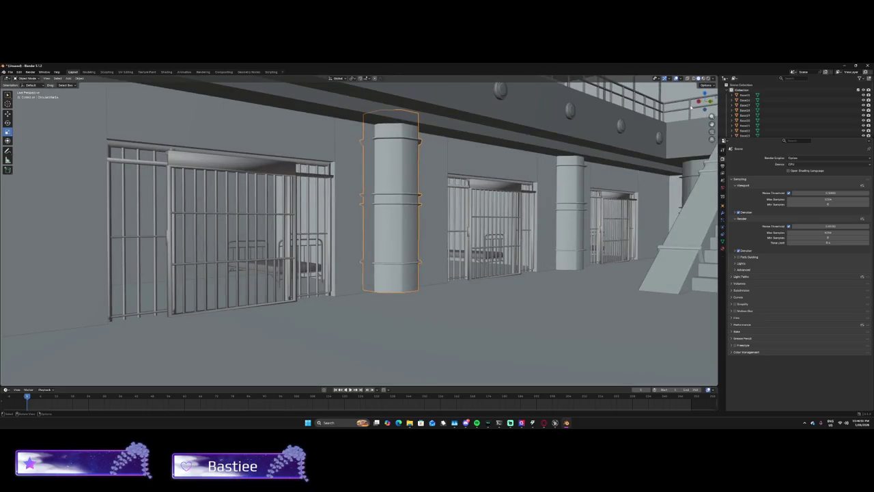
click(703, 78)
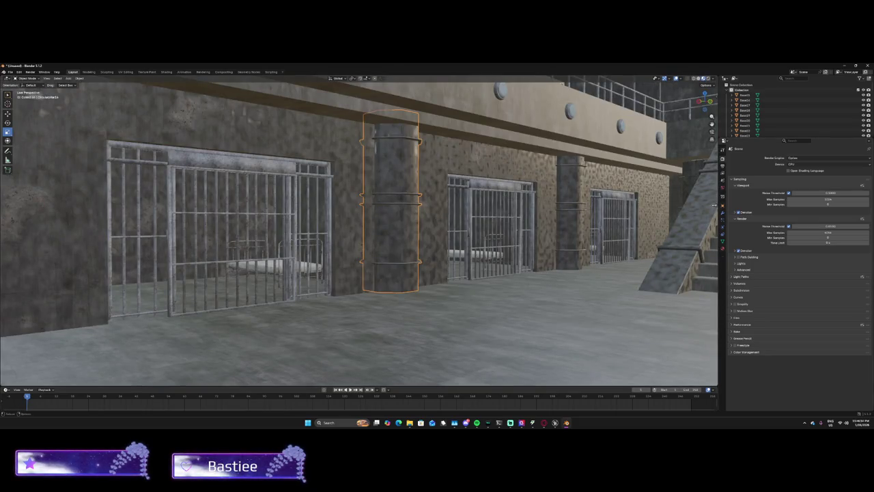
In the Shading workspace, fly through the jail corridor, then switch to File Explorer.
click(166, 72)
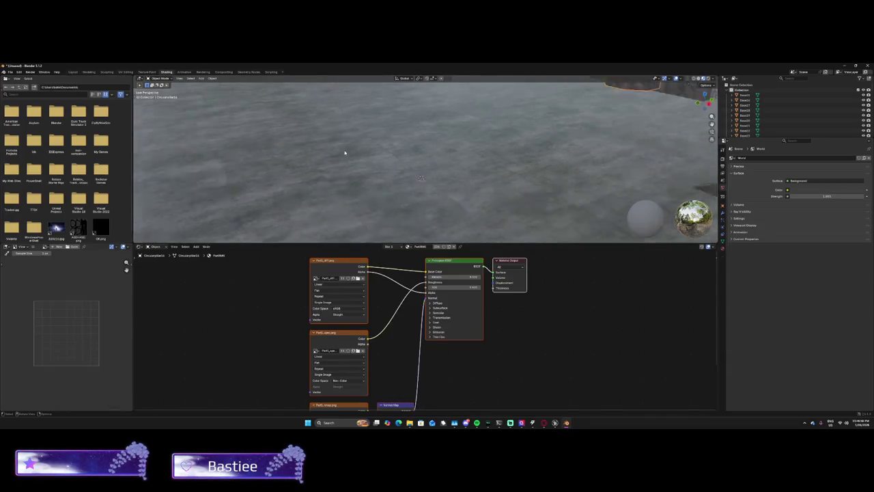
scroll(374, 133, down, 5)
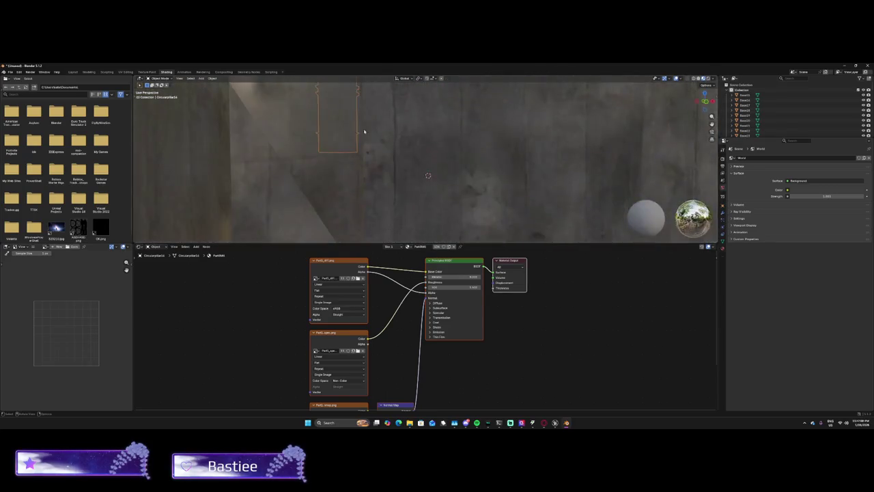
scroll(298, 135, up, 5)
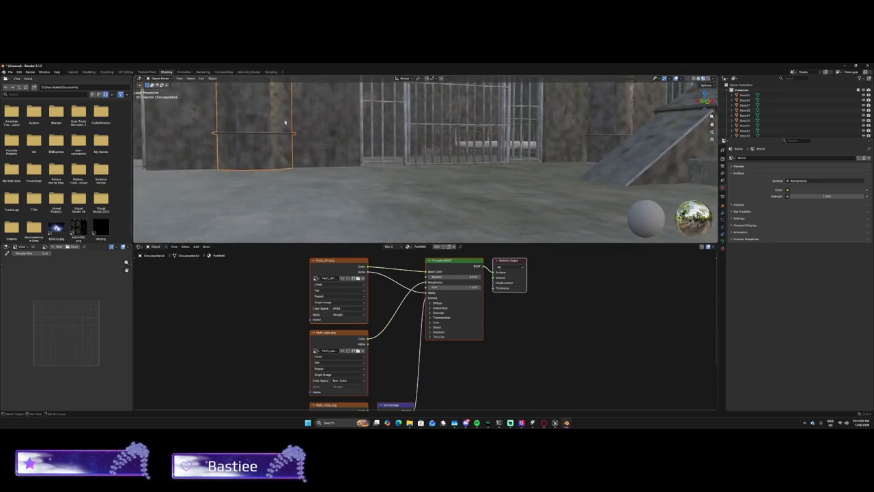
scroll(336, 178, right, 5)
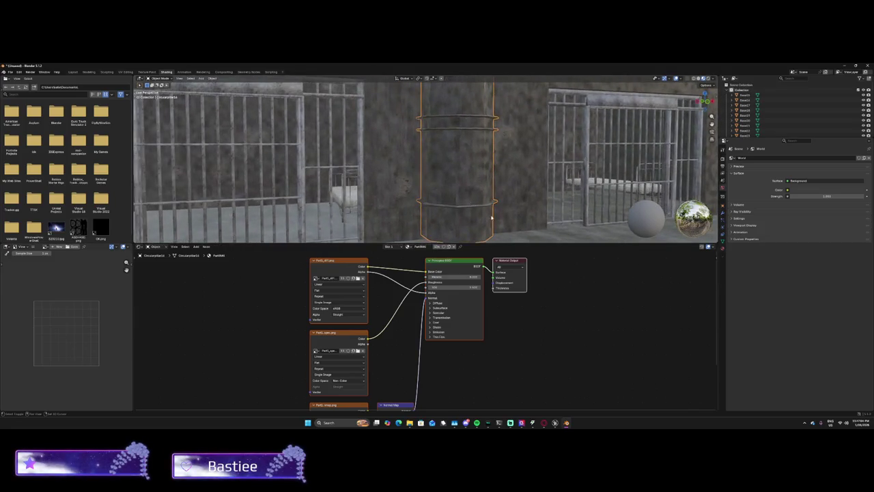
click(329, 278)
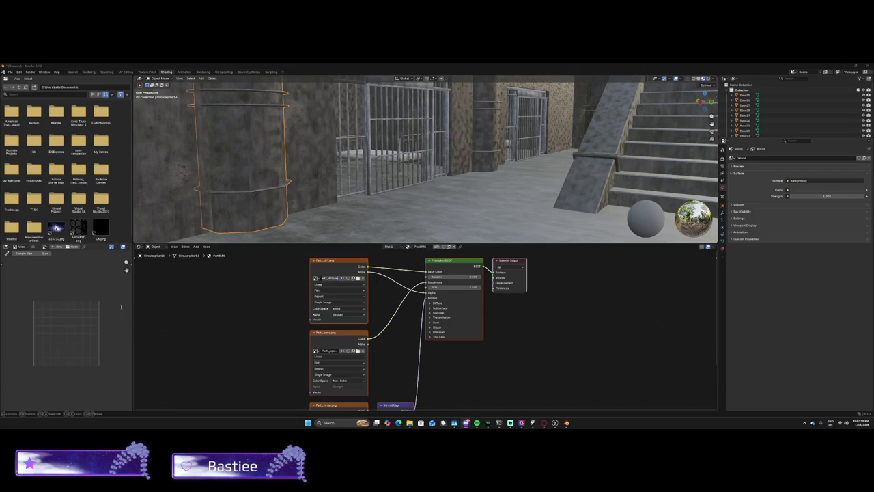
key(shift+grave)
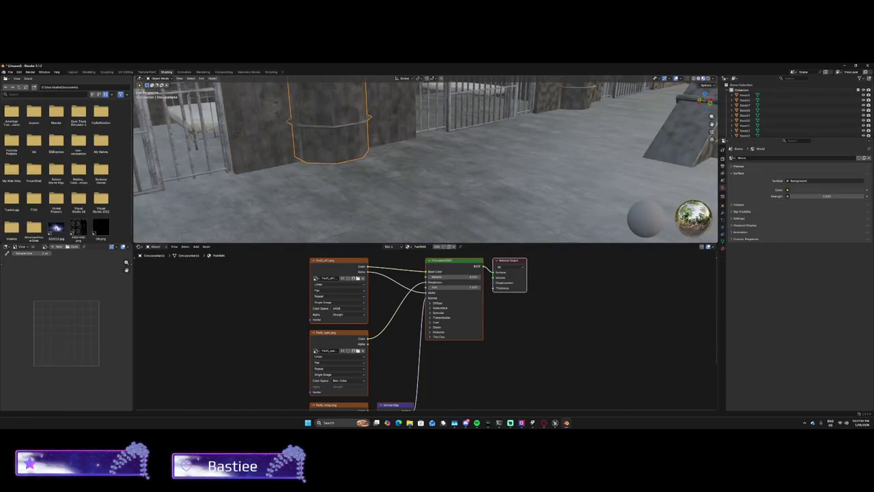
key(alt+Tab)
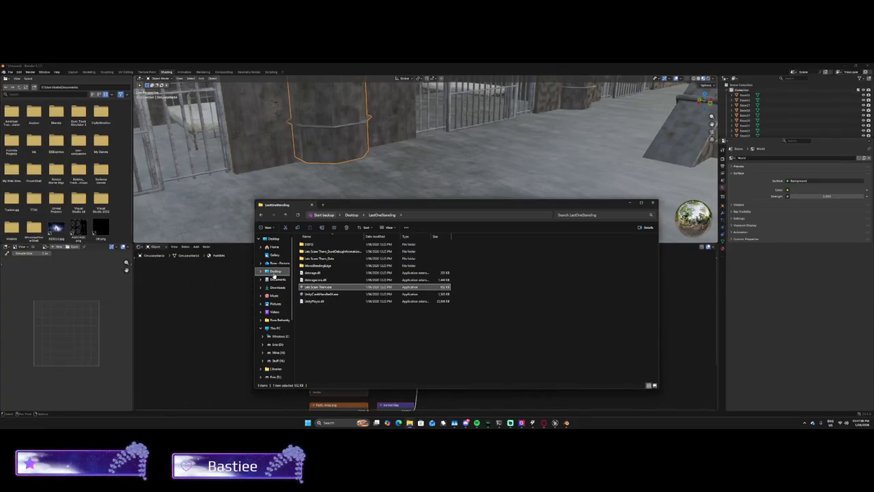
Go to Documents > Asylum in File Explorer and maximize the window.
click(276, 272)
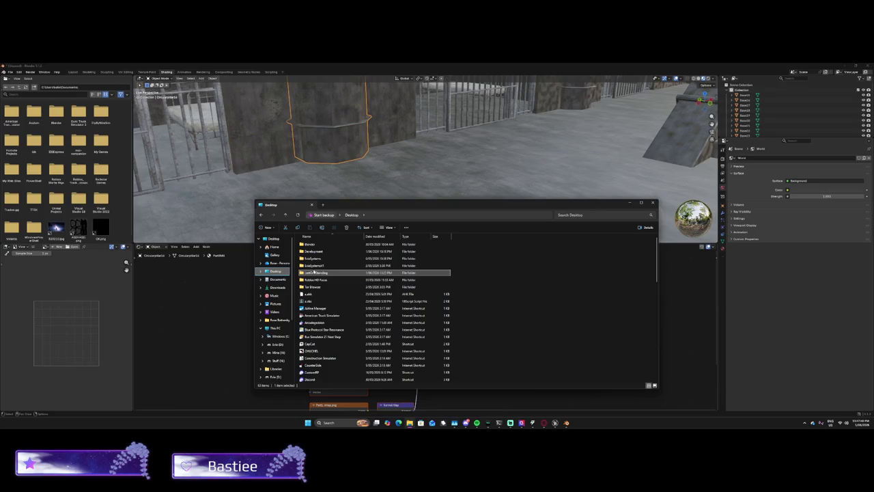
click(276, 279)
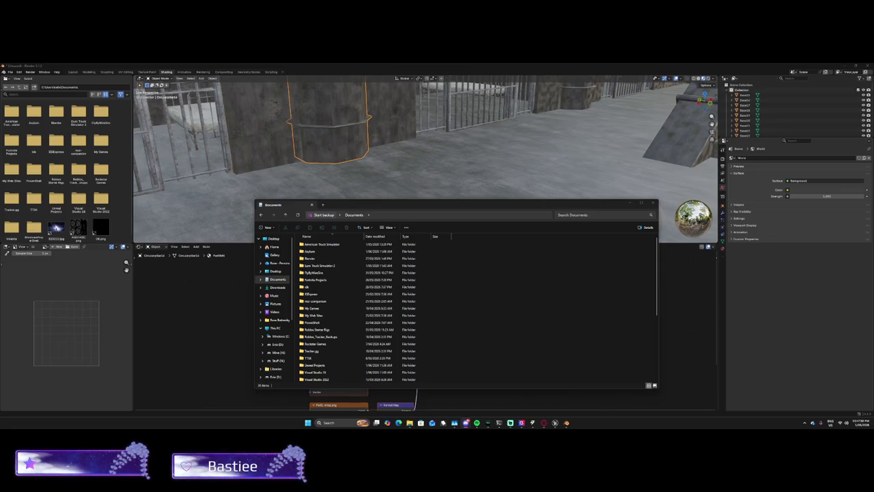
double_click(311, 253)
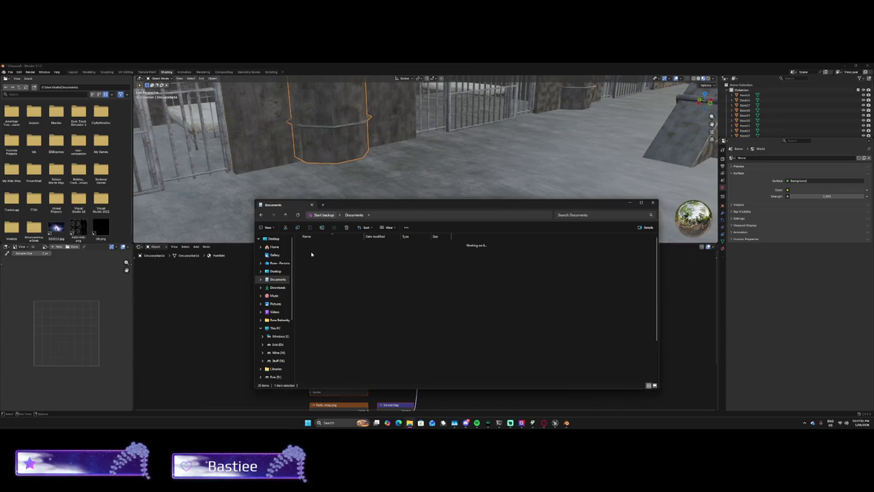
drag(390, 205, 390, 66)
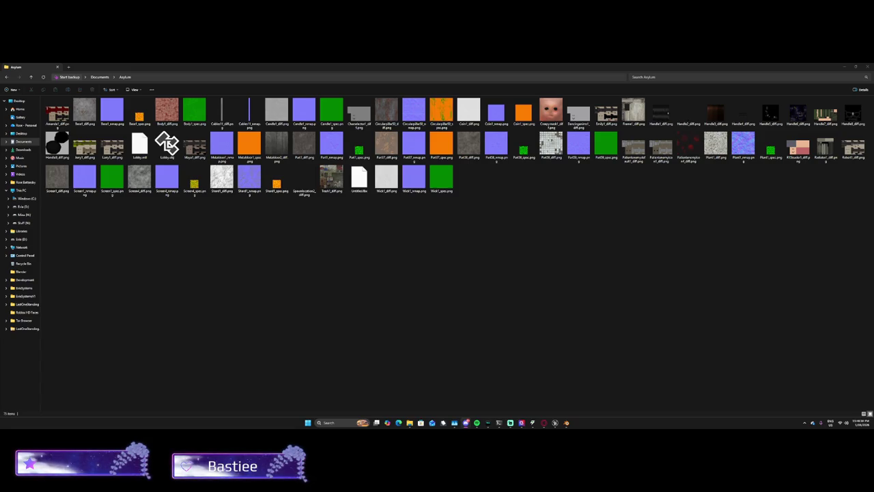
Open Trash1_diff.png in the image viewer, close it, and return to Blender.
click(328, 181)
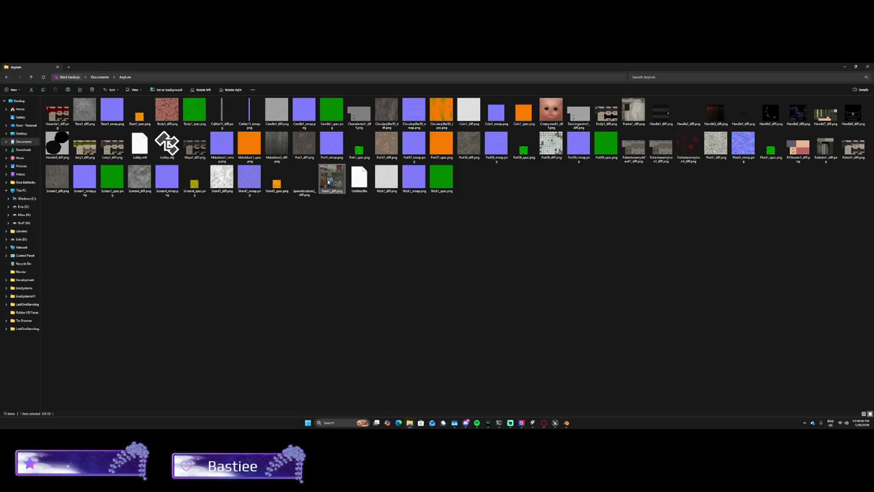
double_click(328, 181)
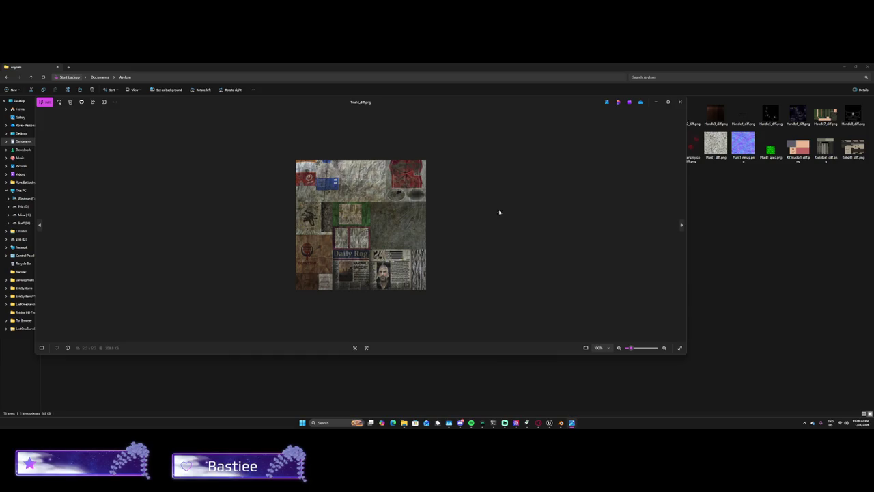
click(680, 102)
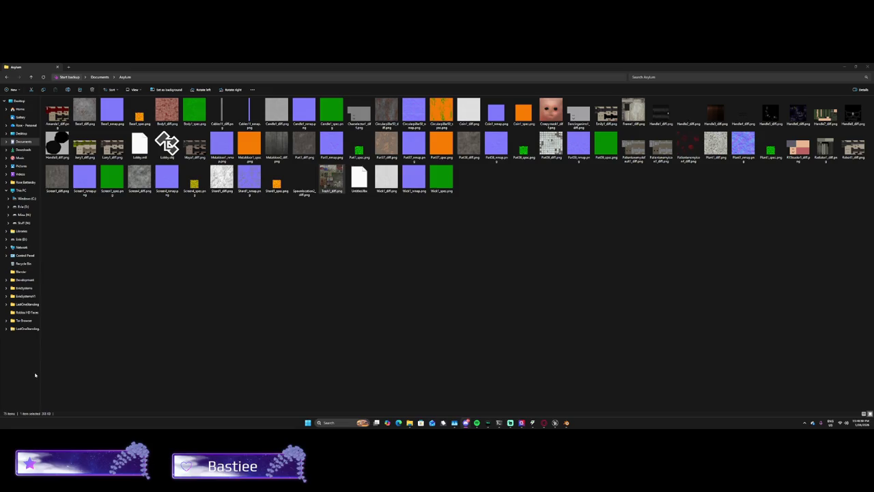
click(566, 422)
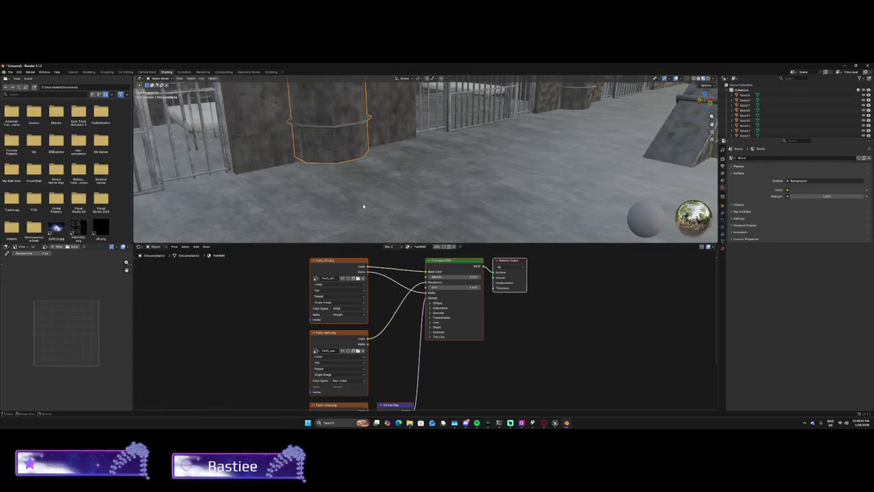
Orbit and move in close on the textured cells, then switch to the Unreal Engine window.
scroll(377, 163, up, 5)
mouse_move(377, 163)
mouse_down()
mouse_move(397, 191)
mouse_move(307, 195)
mouse_up()
mouse_move(268, 152)
mouse_down()
mouse_move(283, 202)
mouse_move(298, 191)
mouse_move(279, 202)
mouse_up()
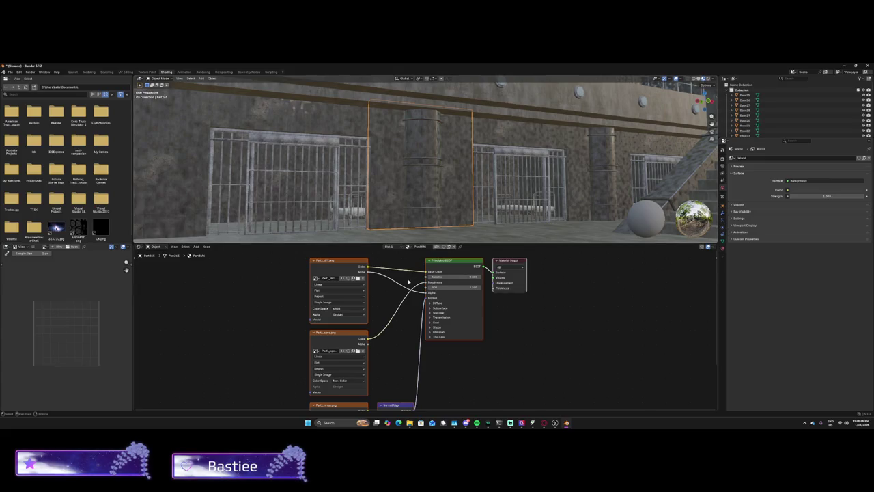
mouse_move(410, 198)
mouse_down()
mouse_move(408, 174)
mouse_move(488, 383)
mouse_up()
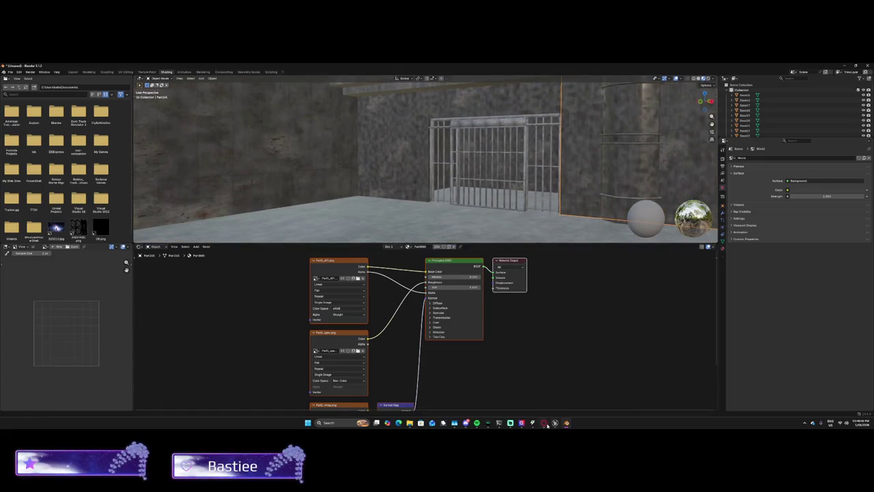
mouse_move(555, 423)
click(521, 389)
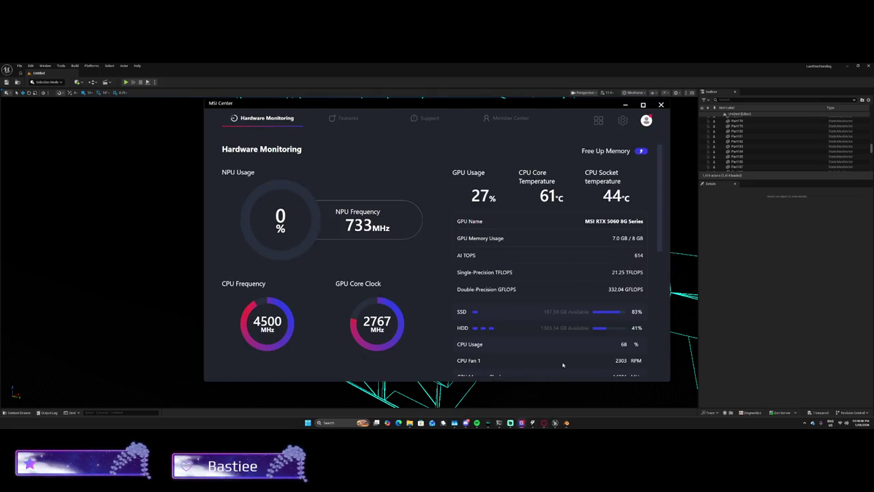
Free up memory in MSI Center, search Start for 'ri' and 'msi center', then return to Unreal.
click(641, 151)
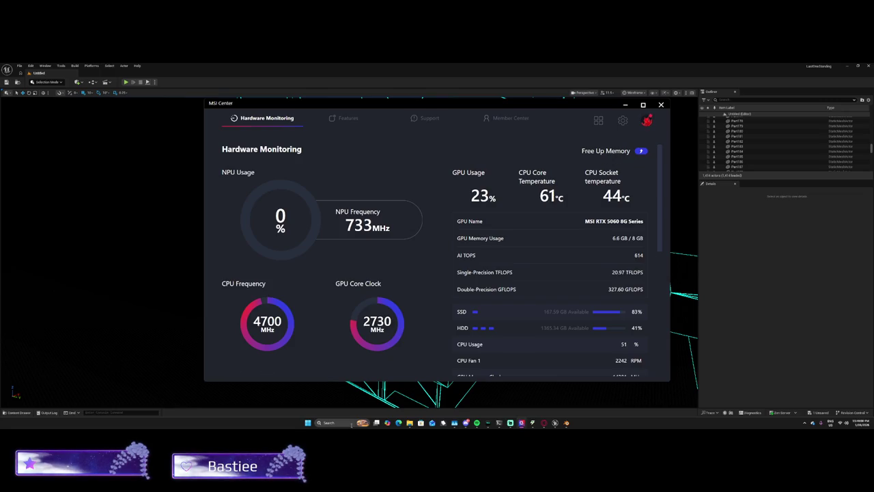
click(343, 417)
text(ri)
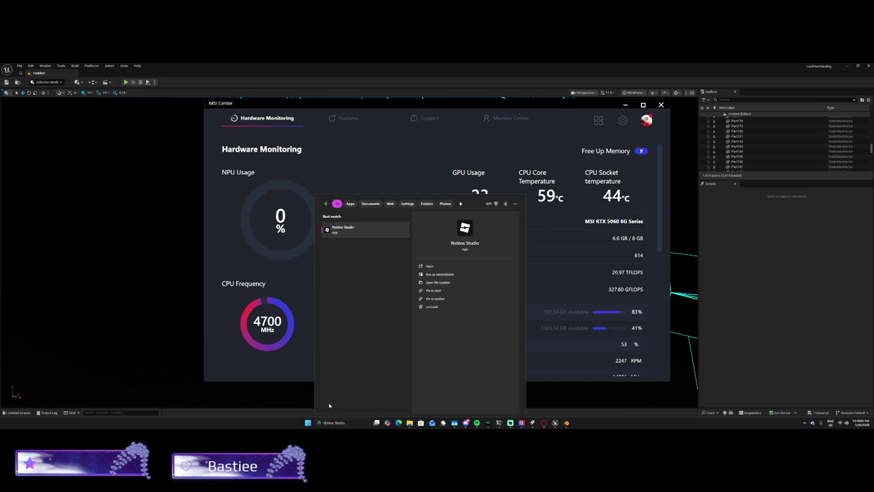
key(Escape)
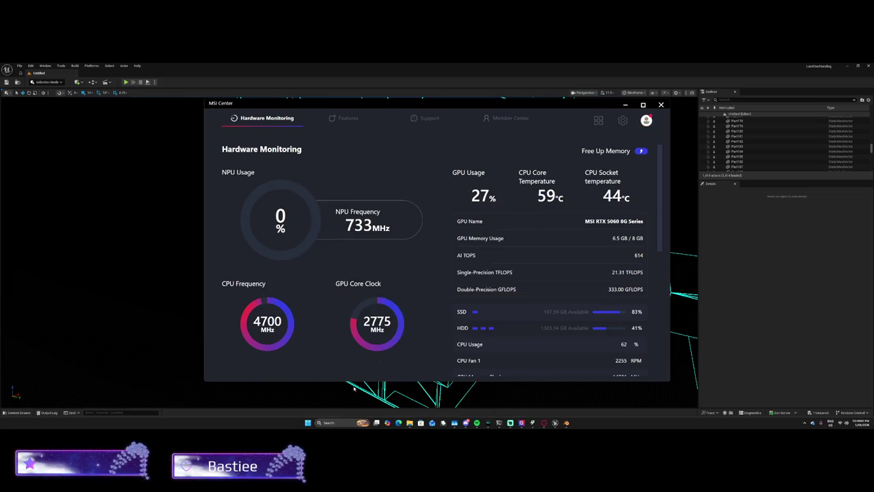
click(329, 421)
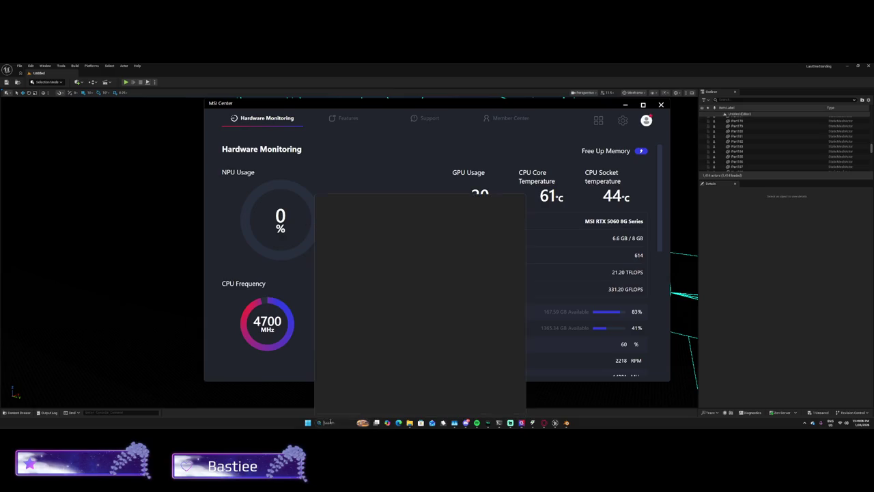
text(msi center)
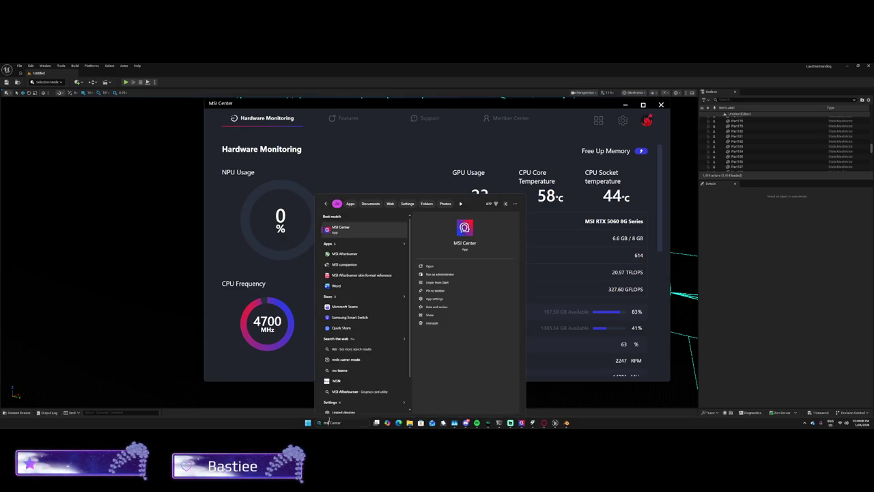
key(Return)
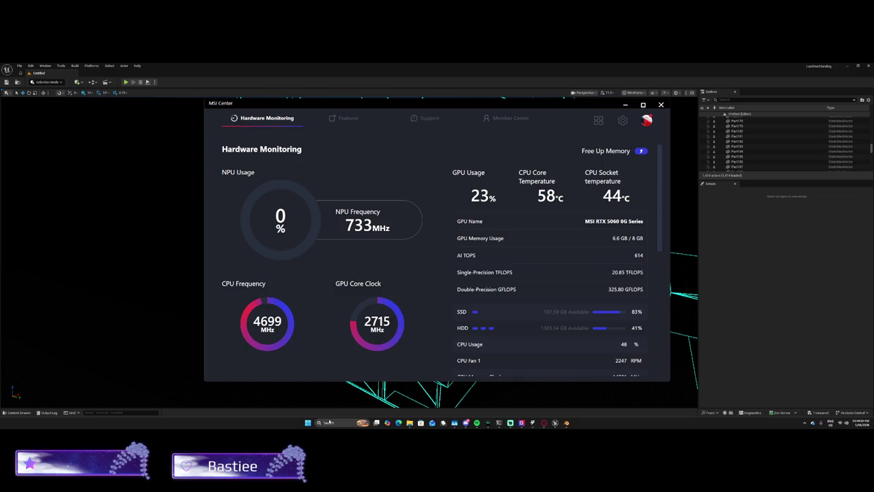
click(726, 282)
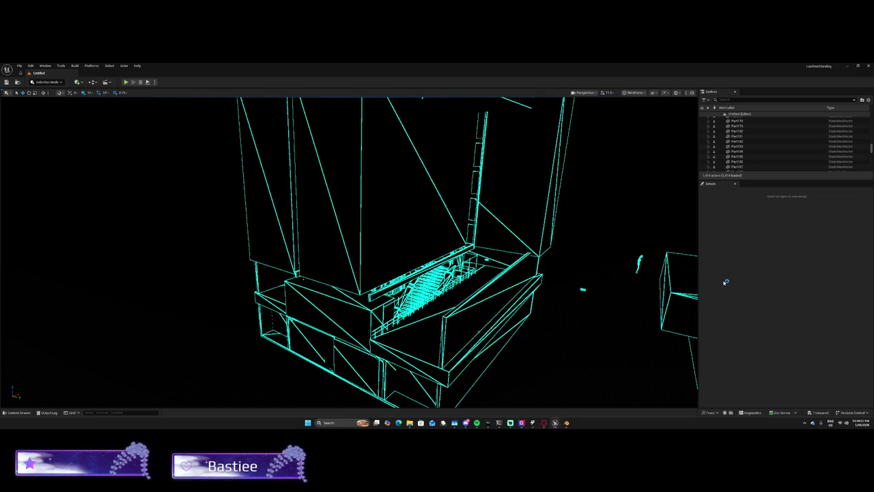
Turn on RivaTuner's on-screen display so a D3D12 FPS counter shows over Unreal.
click(804, 422)
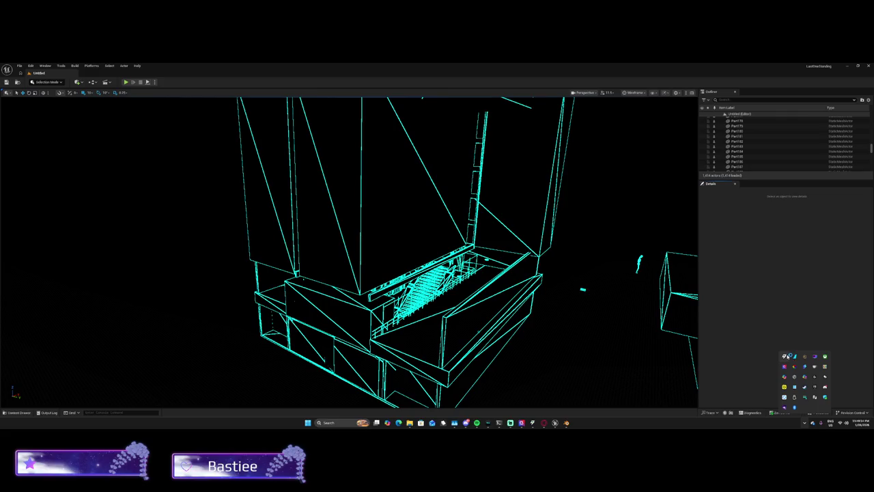
click(814, 356)
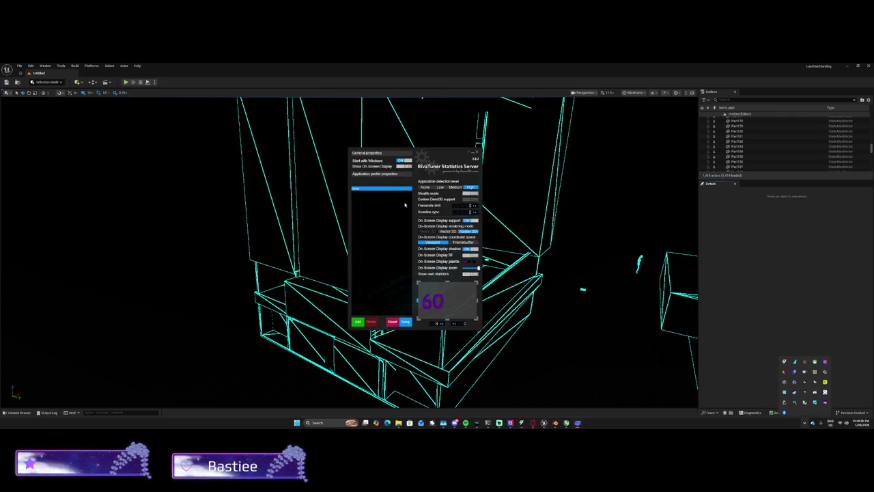
click(403, 167)
click(760, 350)
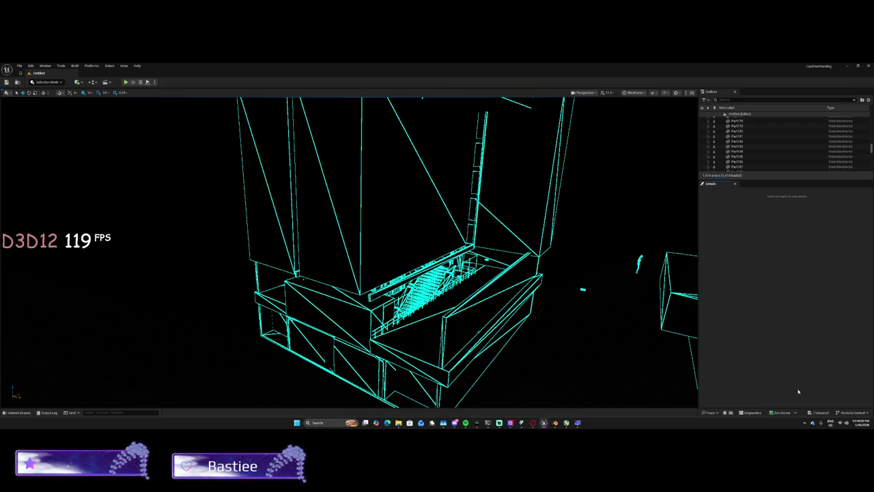
Bring up MSI Afterburner from the hidden tray icons.
click(805, 423)
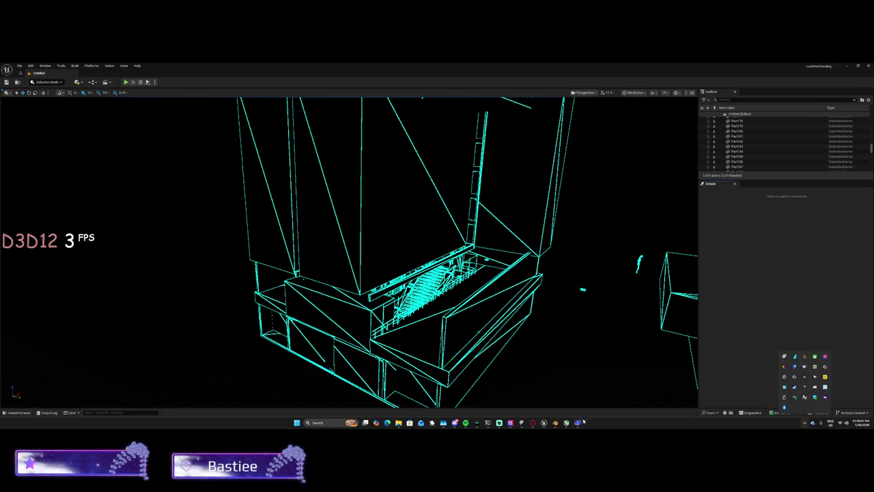
click(816, 376)
click(566, 423)
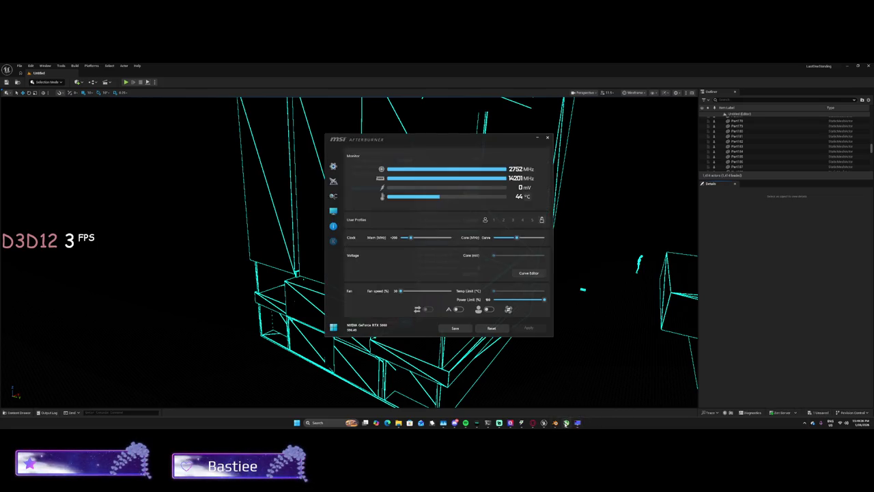
In Afterburner's Monitoring settings, show GPU Memory usage in the on-screen display and apply.
click(333, 167)
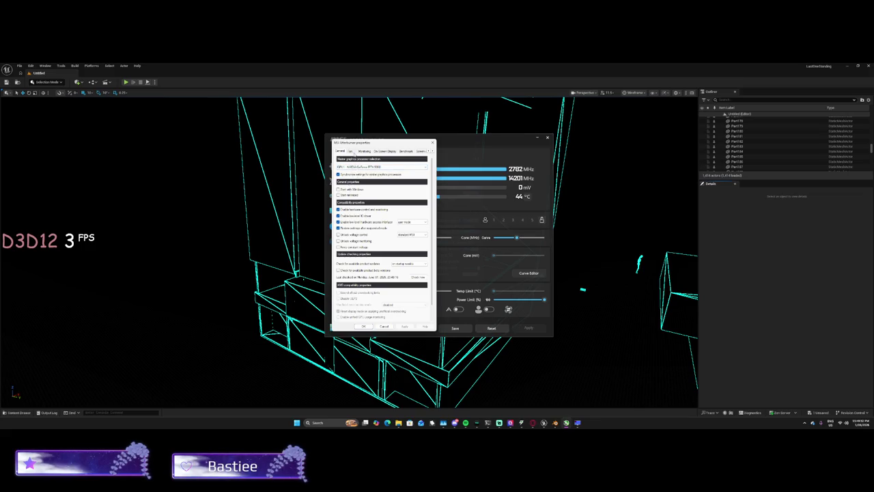
click(362, 152)
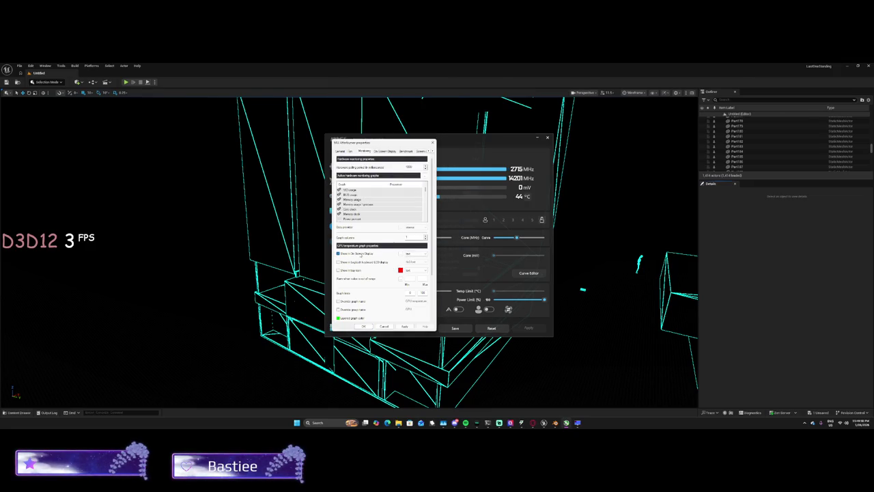
click(405, 327)
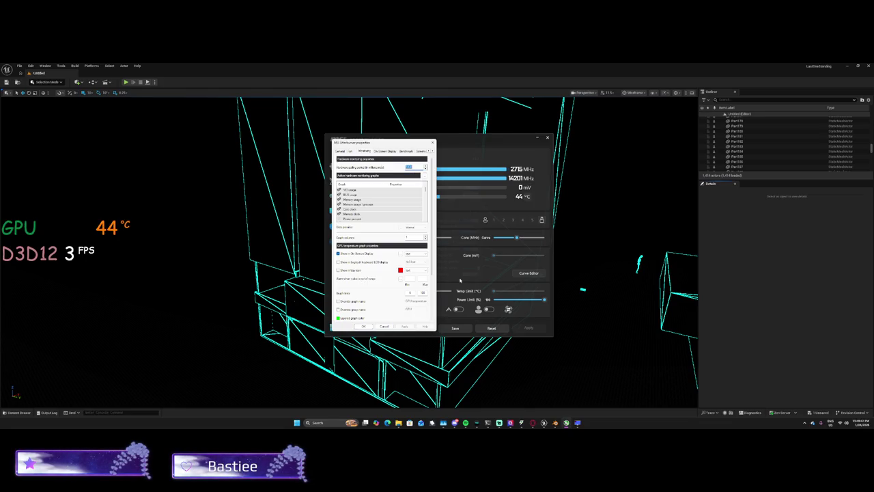
click(369, 208)
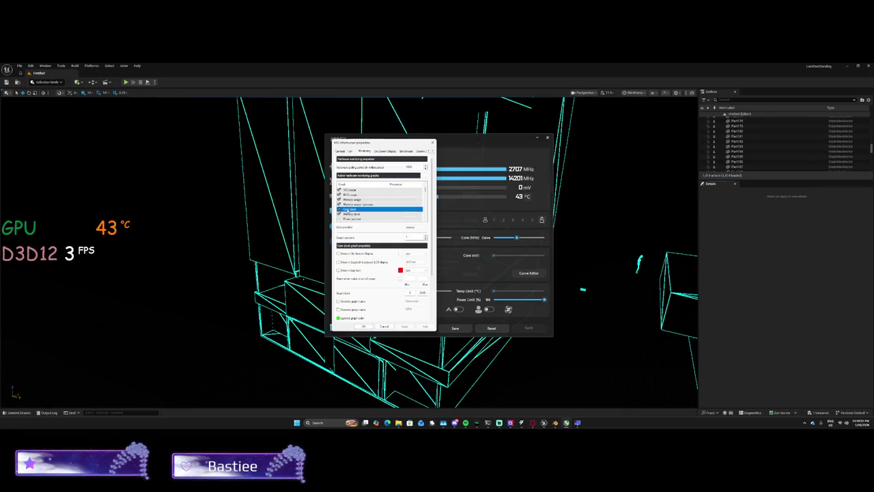
click(346, 213)
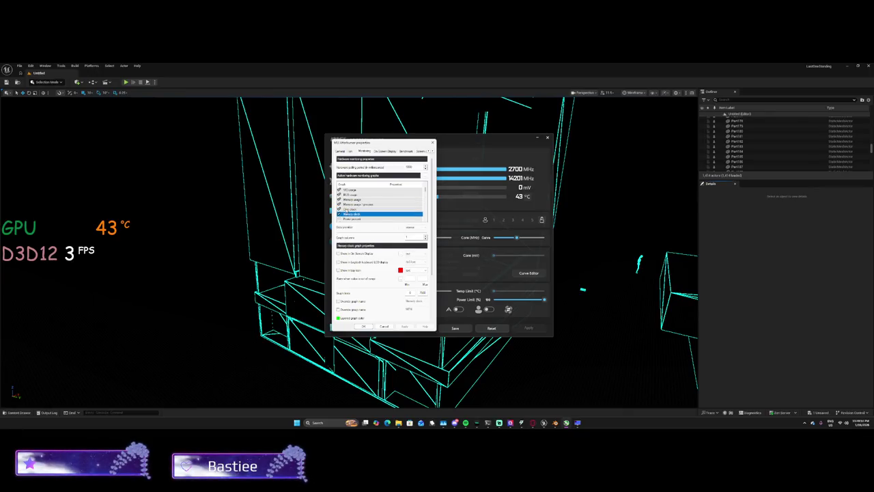
click(347, 199)
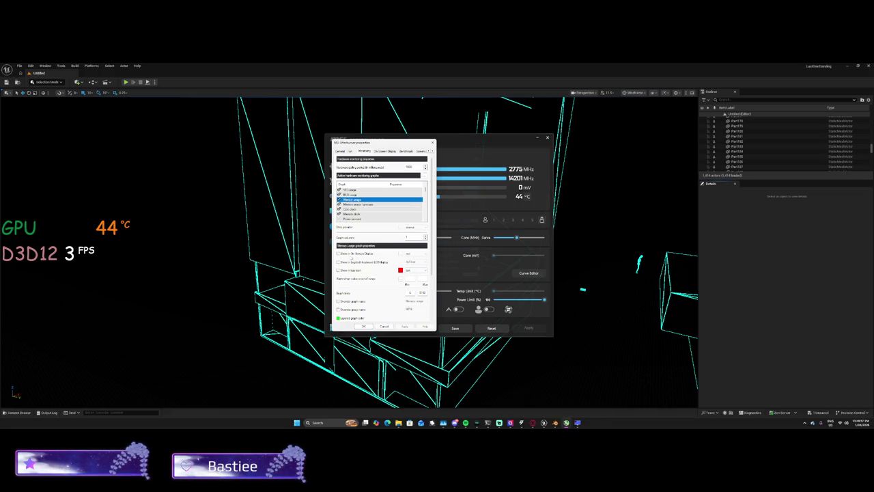
click(338, 254)
click(346, 255)
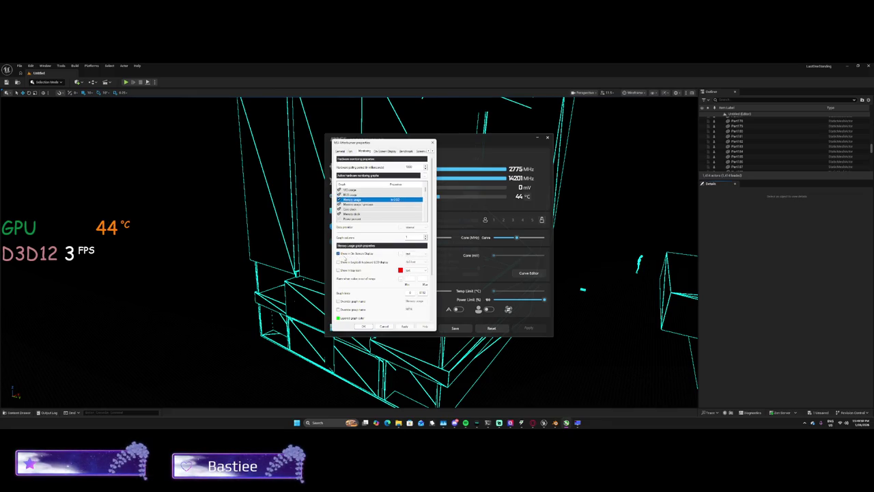
click(406, 326)
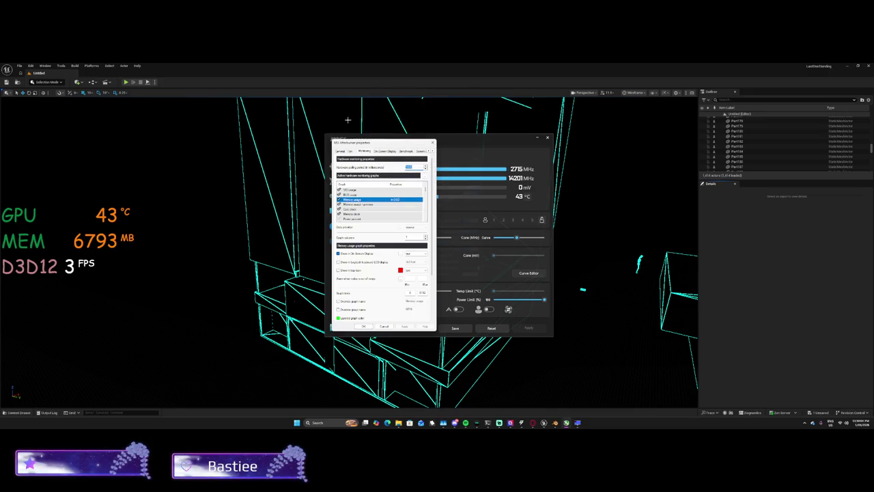
Try the Memory usage \ process reading in the overlay, then remove it again.
click(353, 200)
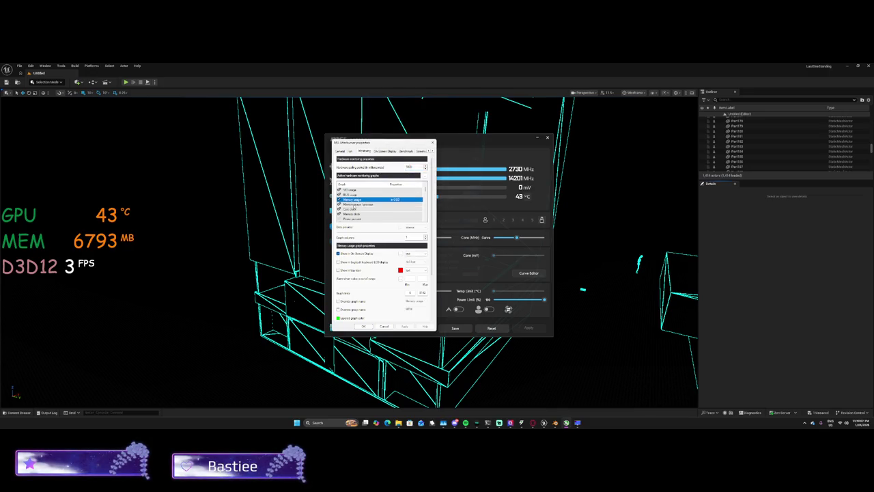
click(353, 205)
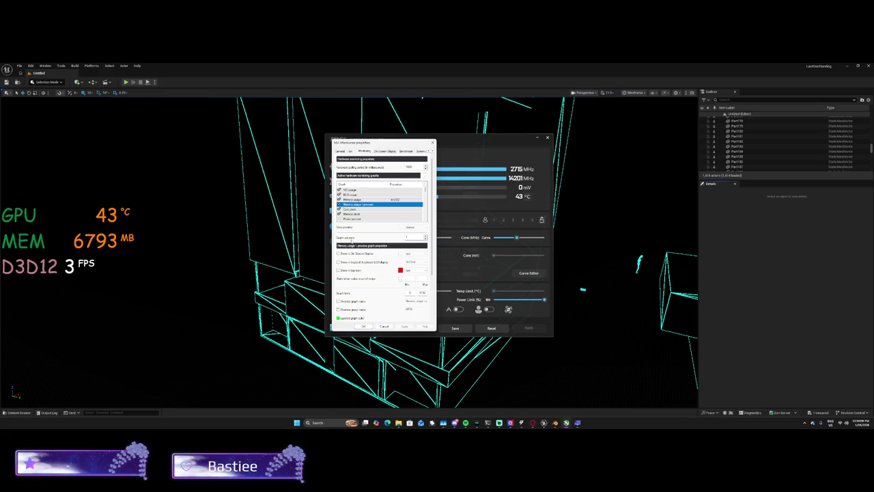
click(405, 326)
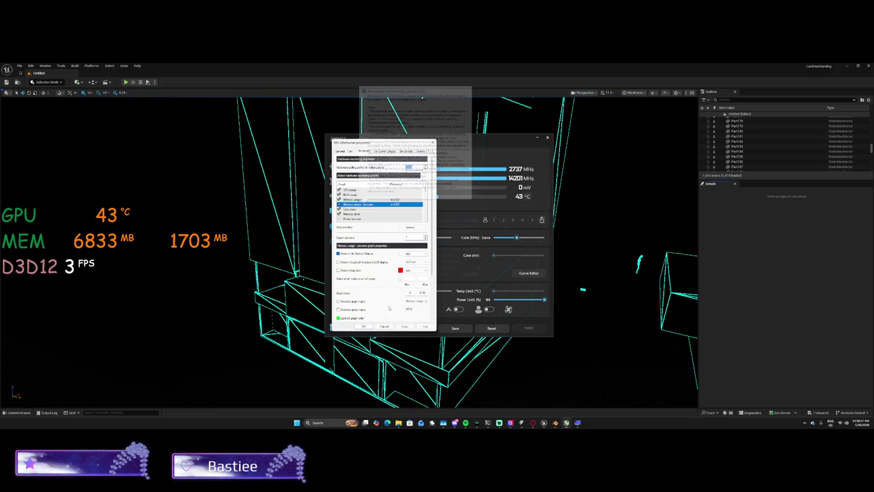
click(405, 326)
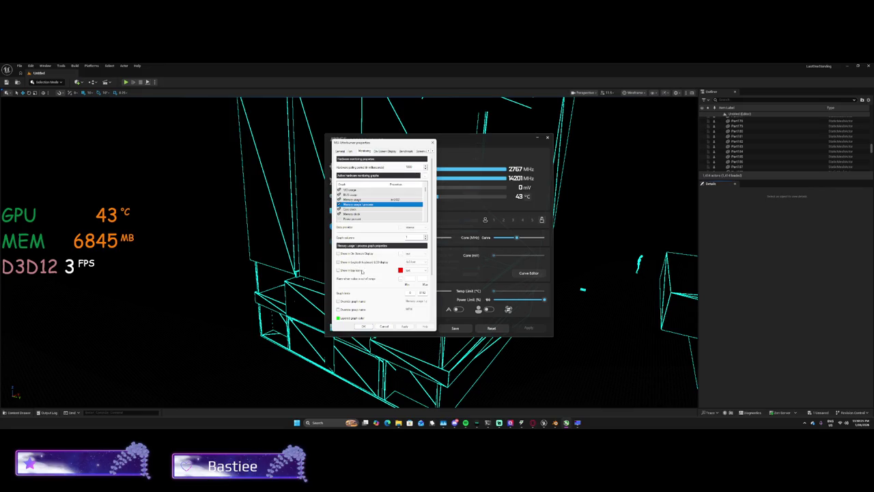
Choose an LCD display style for the overlay reading and apply it.
click(415, 261)
click(413, 276)
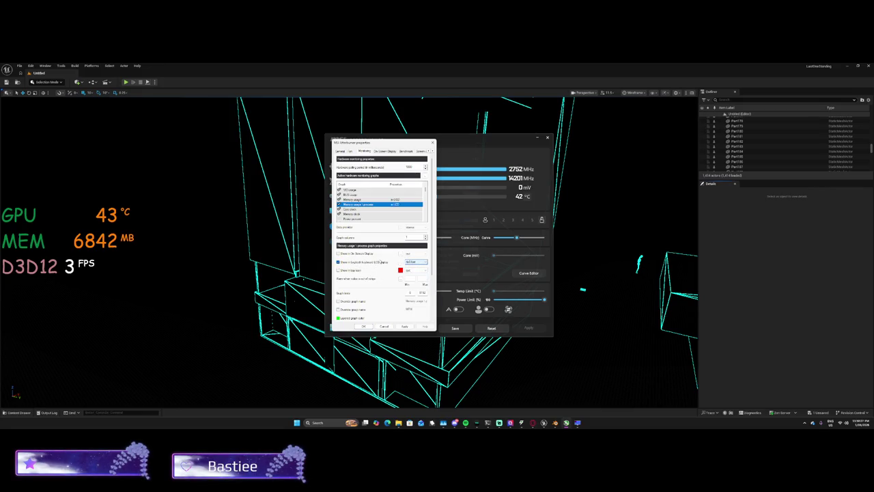
click(404, 326)
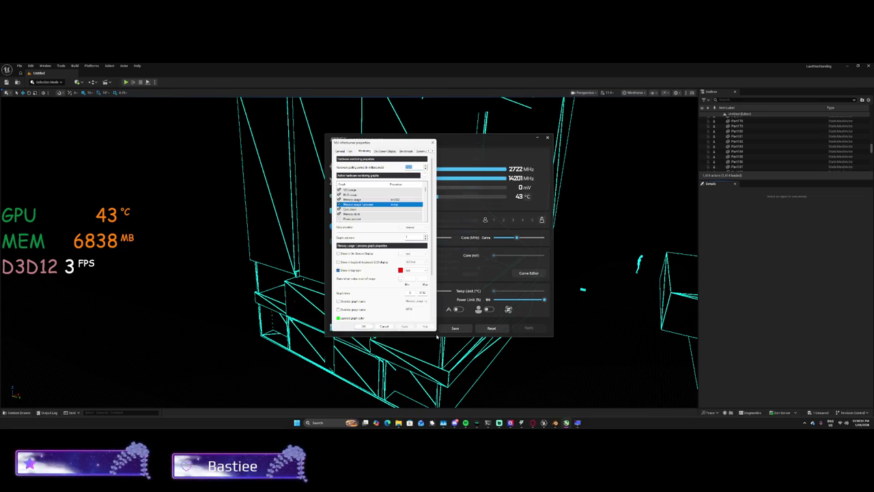
Check the tray icons, then browse the Core clock and Memory clock graphs.
click(804, 422)
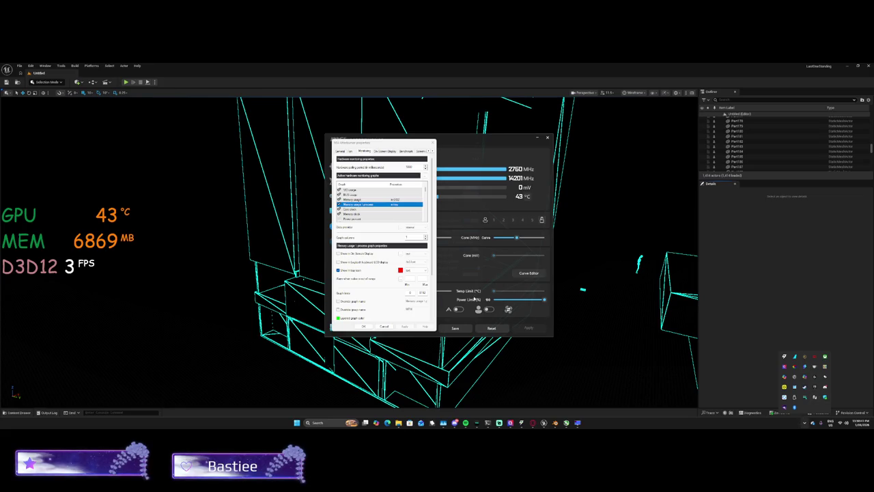
click(342, 274)
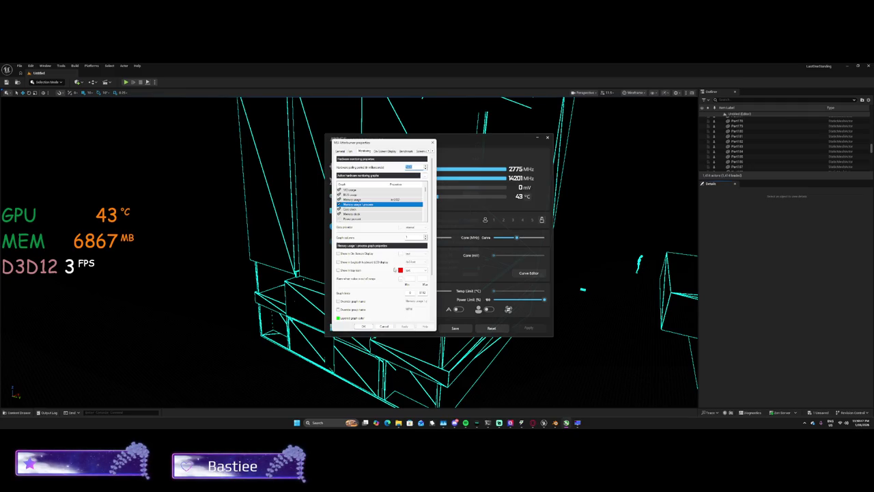
click(362, 209)
click(363, 215)
scroll(363, 217, down, 5)
scroll(363, 217, up, 5)
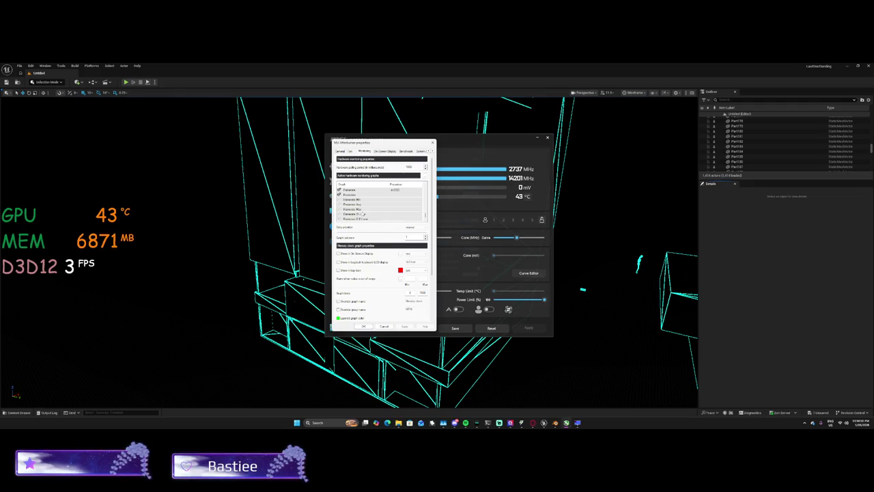
Replace GPU temperature with GPU usage in the on-screen overlay.
click(362, 189)
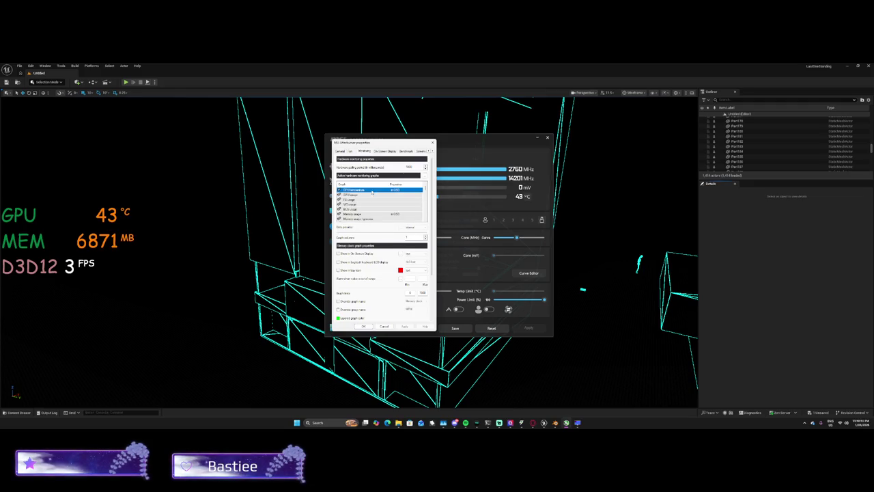
click(405, 326)
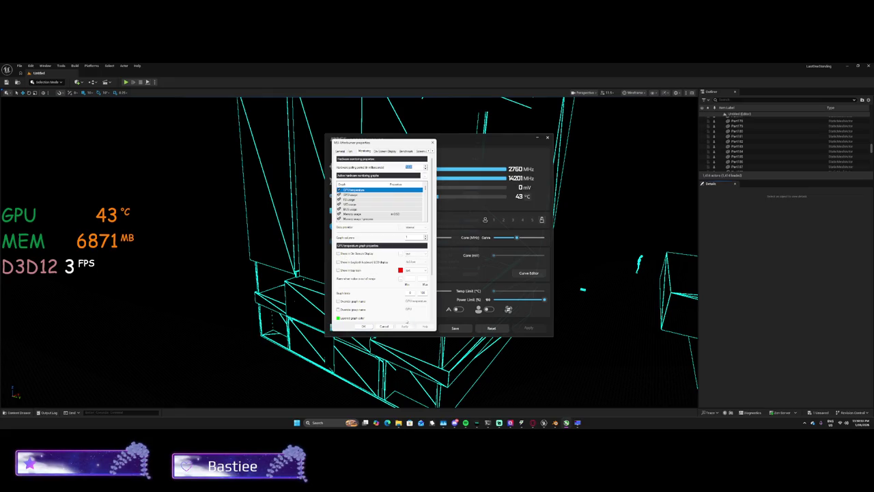
key(Down)
click(338, 253)
click(404, 326)
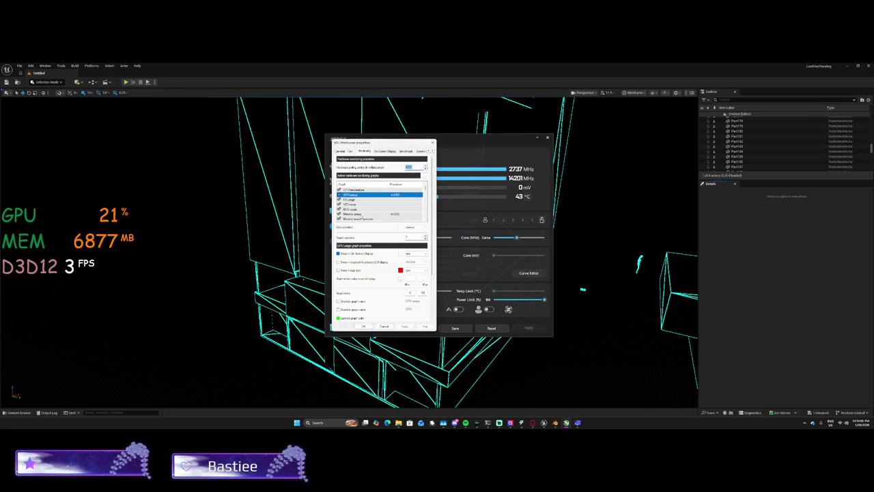
Try BUS usage in the overlay, remove it, and show Core clock instead.
click(362, 215)
scroll(362, 218, down, 1)
click(352, 195)
click(405, 326)
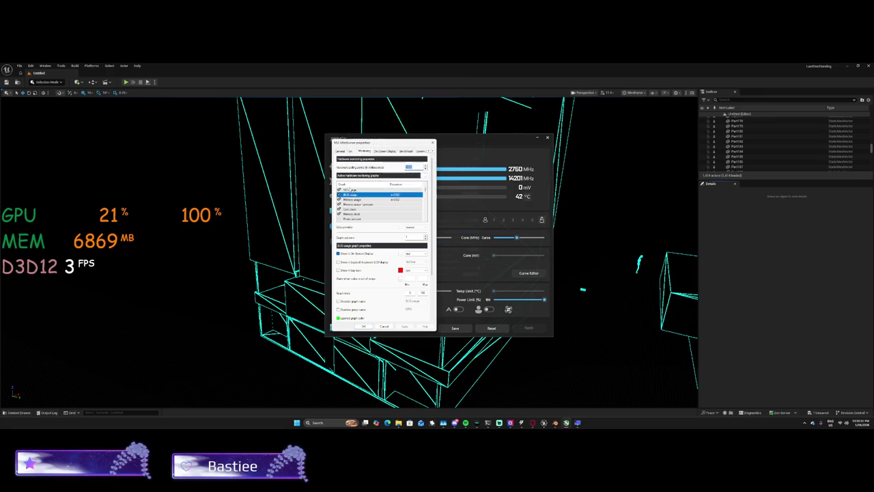
mouse_move(347, 195)
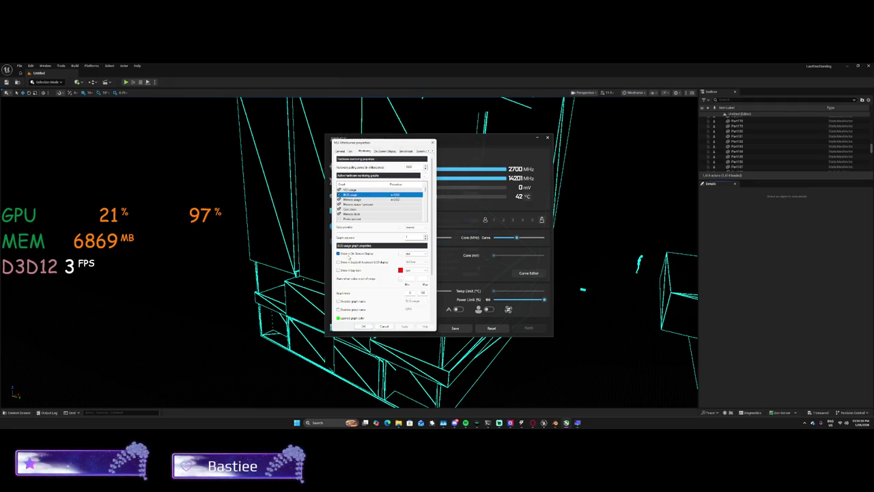
click(405, 326)
click(352, 209)
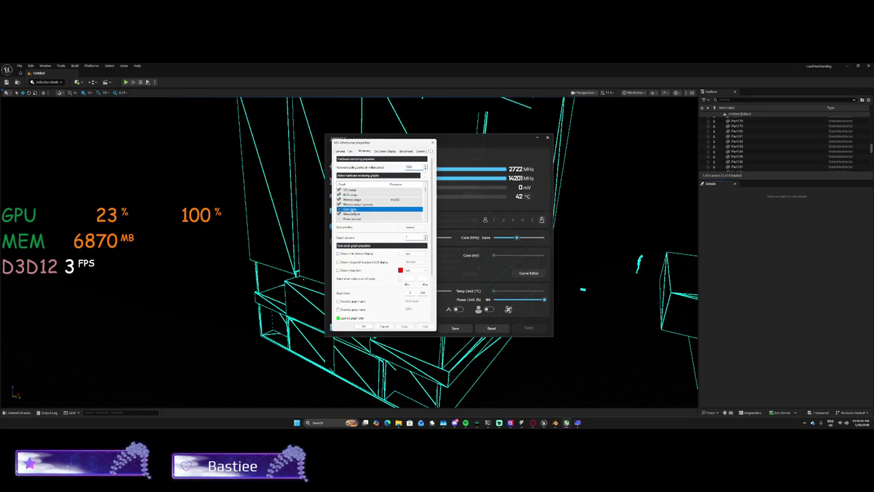
click(403, 326)
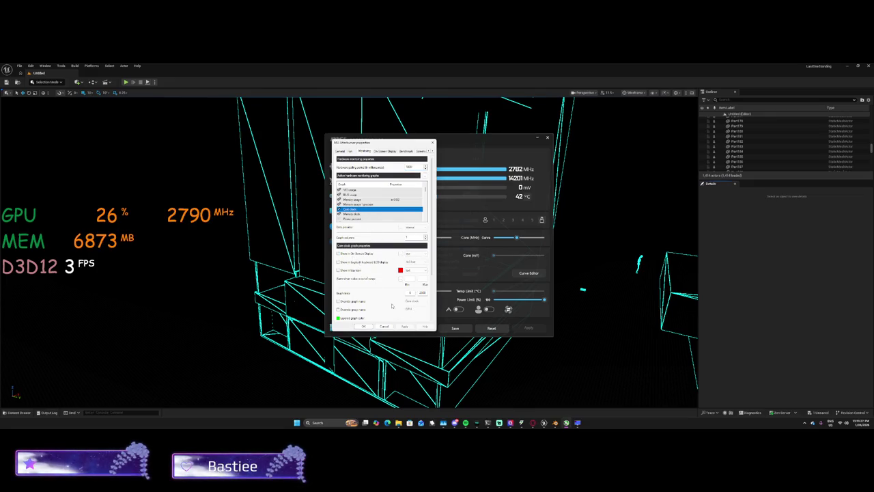
Add CPU1 usage to the on-screen overlay and apply.
scroll(368, 218, down, 2)
click(358, 214)
scroll(359, 215, down, 1)
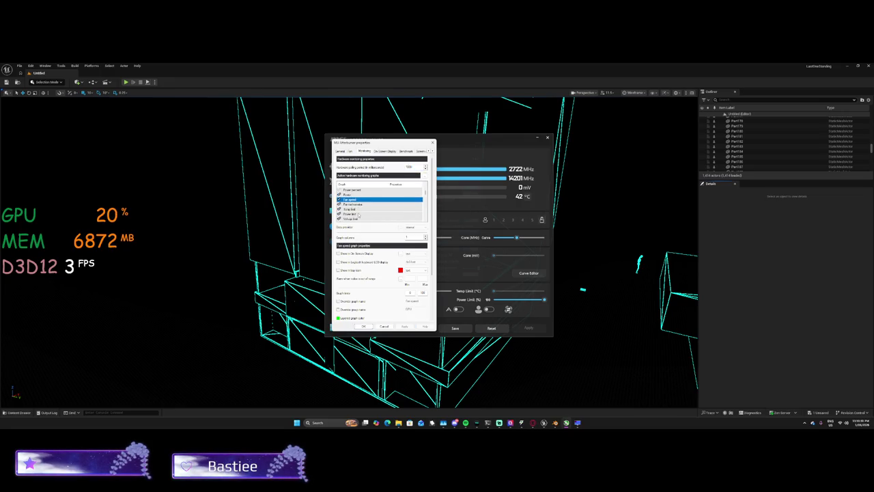
scroll(359, 216, down, 1)
scroll(368, 213, down, 3)
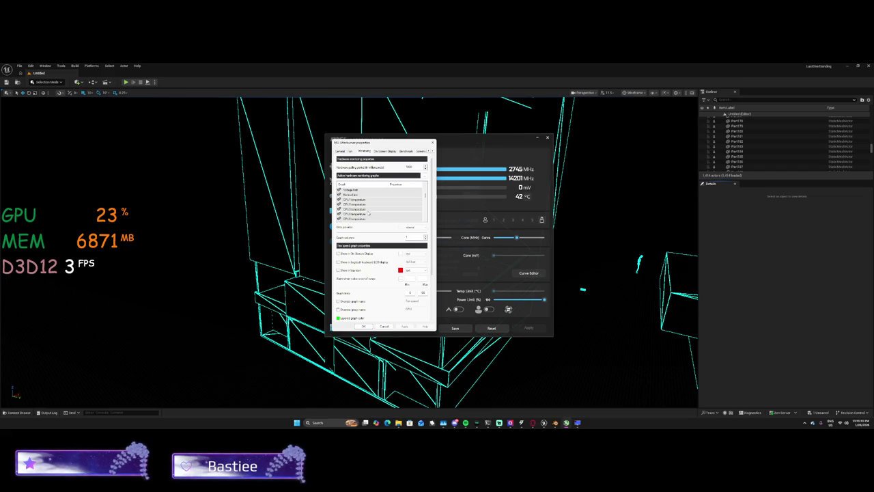
scroll(368, 213, down, 1)
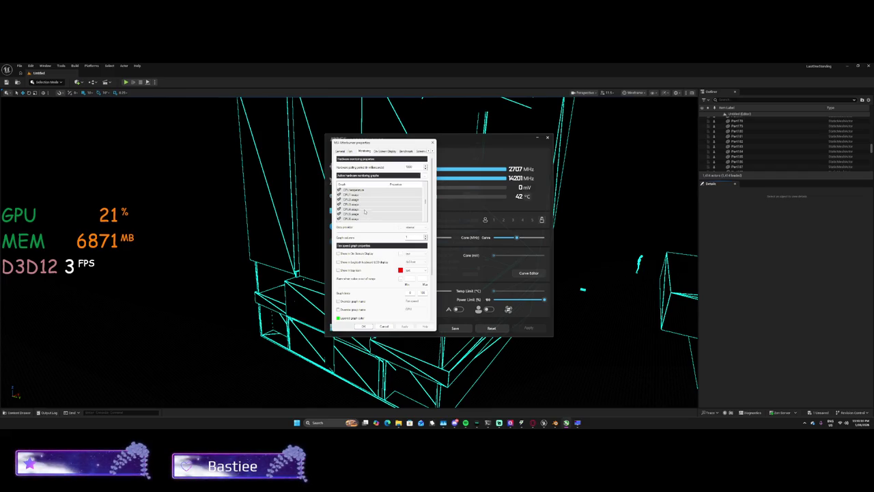
click(352, 195)
scroll(355, 205, up, 3)
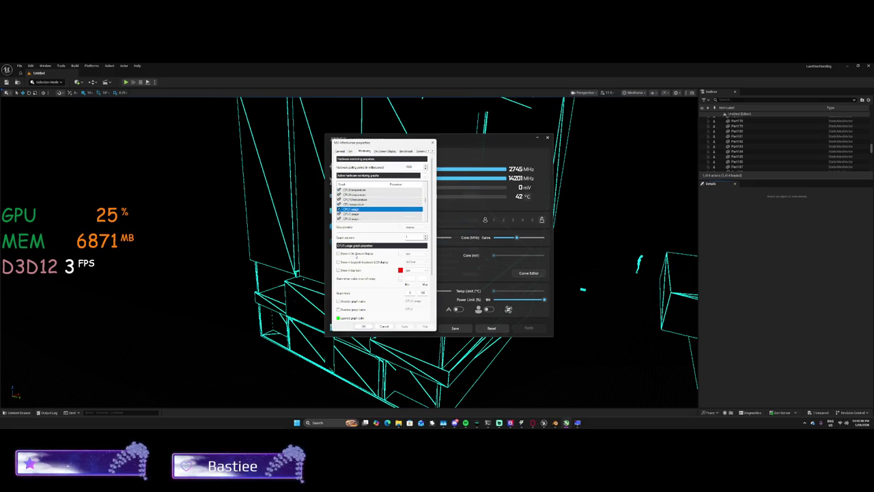
click(405, 326)
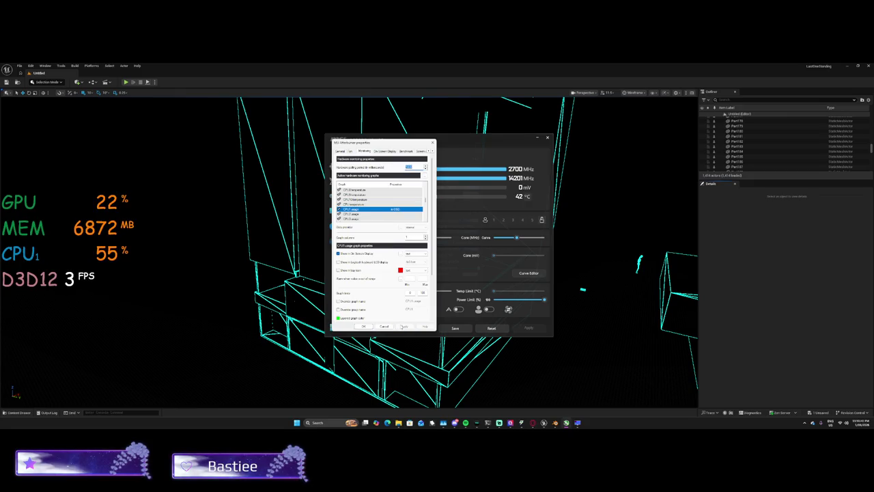
Add RAM usage to the on-screen overlay and apply.
scroll(379, 208, down, 5)
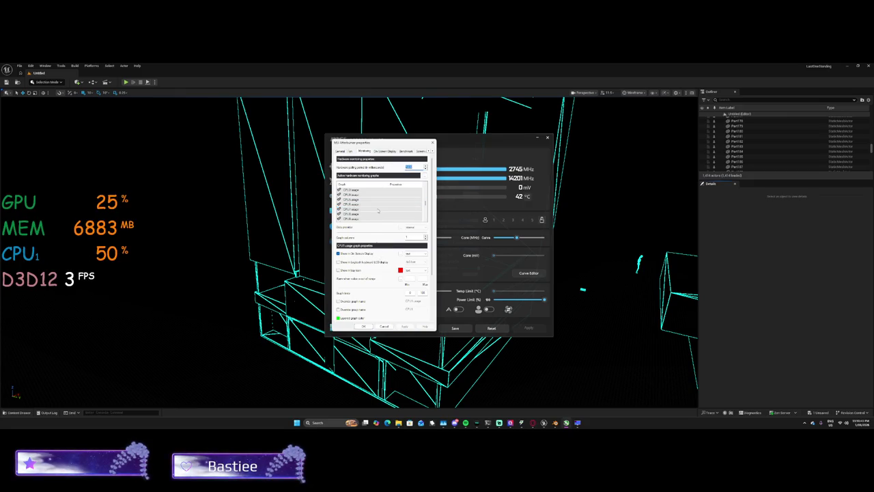
mouse_move(379, 211)
scroll(376, 213, down, 2)
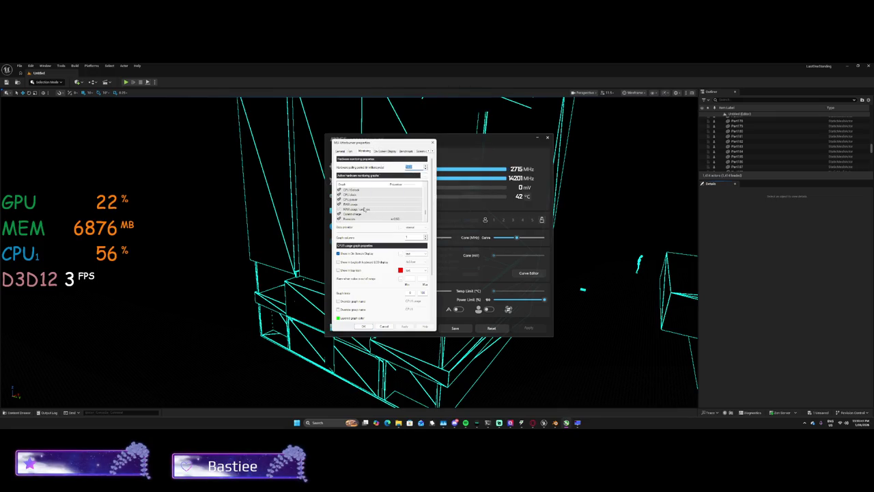
click(357, 205)
click(403, 327)
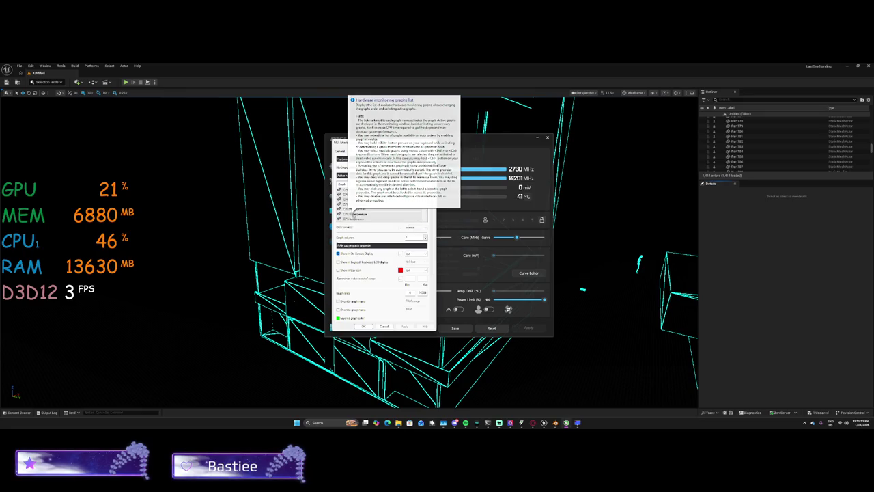
Remove GPU Memory usage from the overlay, apply, and close the Properties window.
scroll(354, 202, up, 3)
click(359, 213)
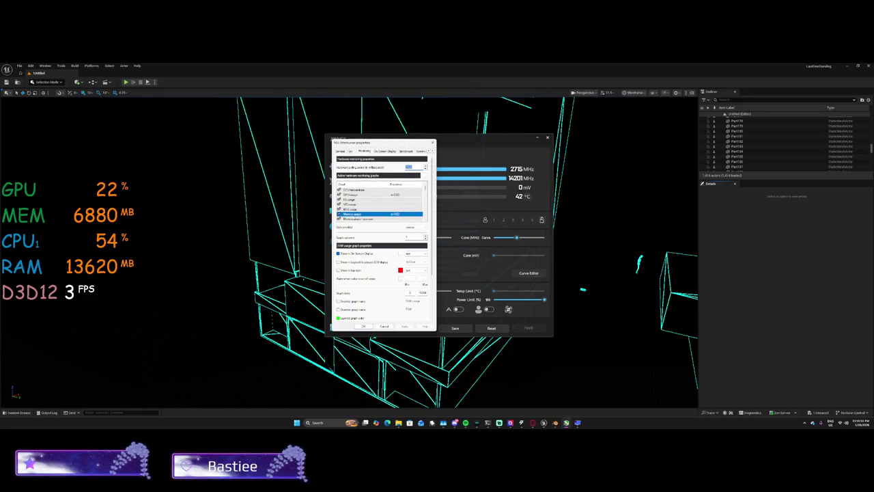
click(354, 255)
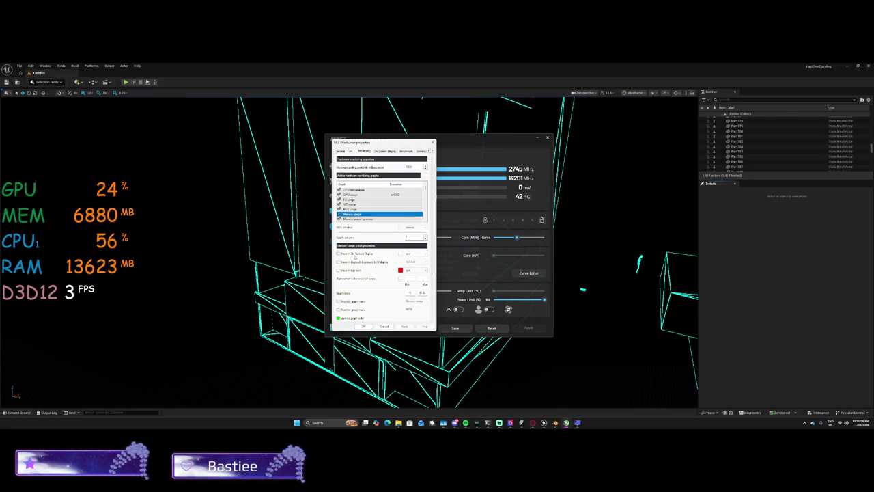
click(405, 327)
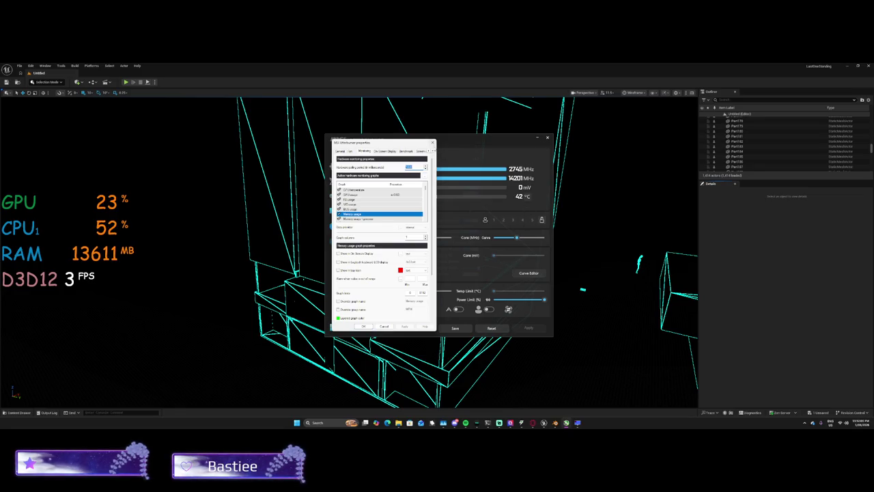
click(432, 143)
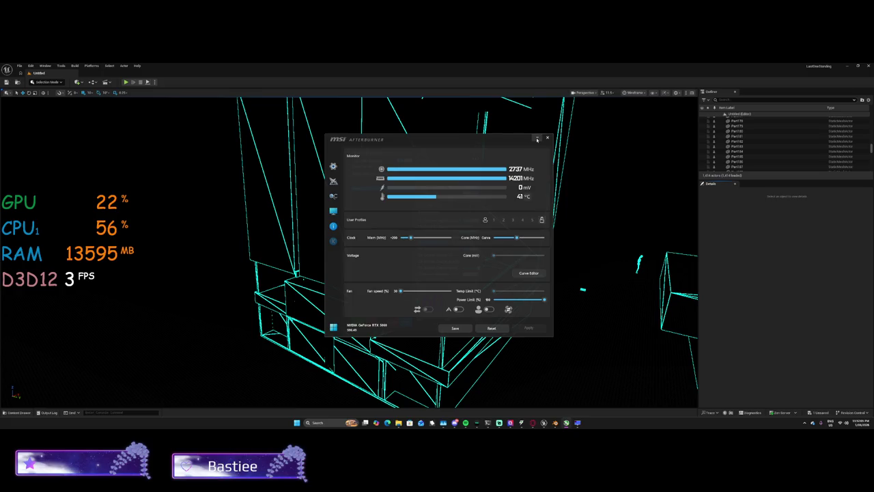
Minimize Afterburner and bring the Unreal viewport back in front of RivaTuner.
click(536, 139)
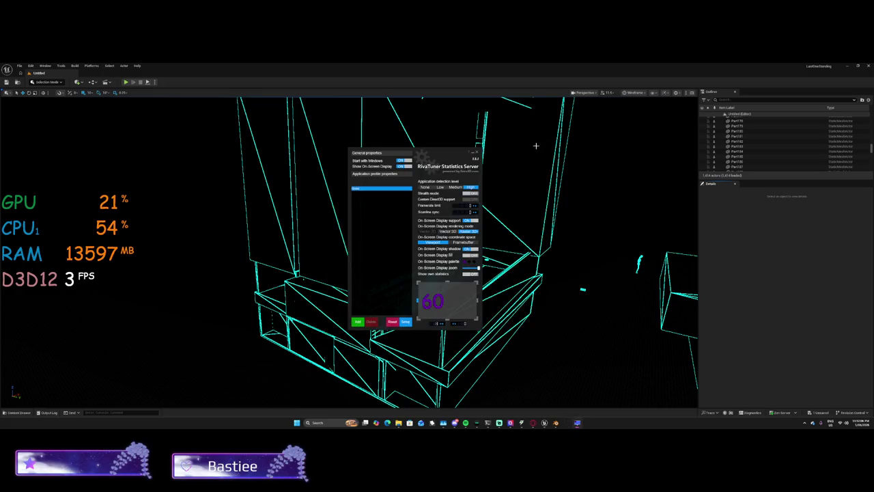
click(624, 352)
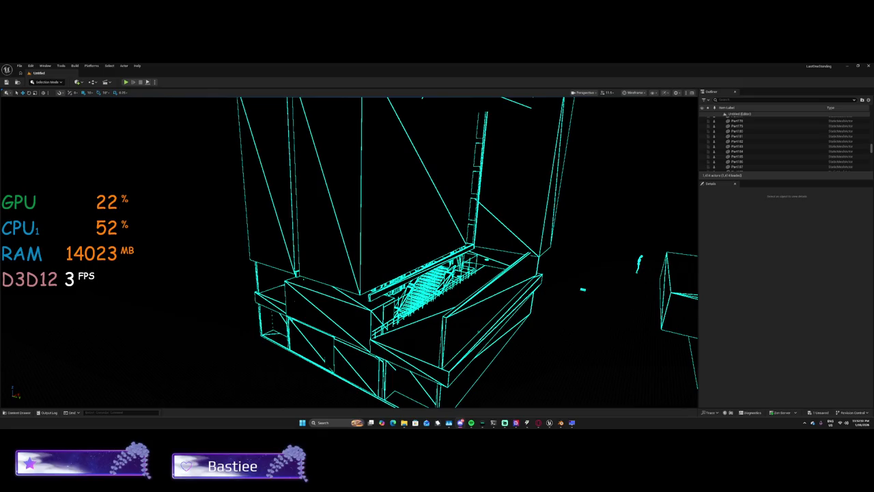
Switch the viewport to Lit and fly from the balcony walkway past cell doors into the concrete room.
click(631, 92)
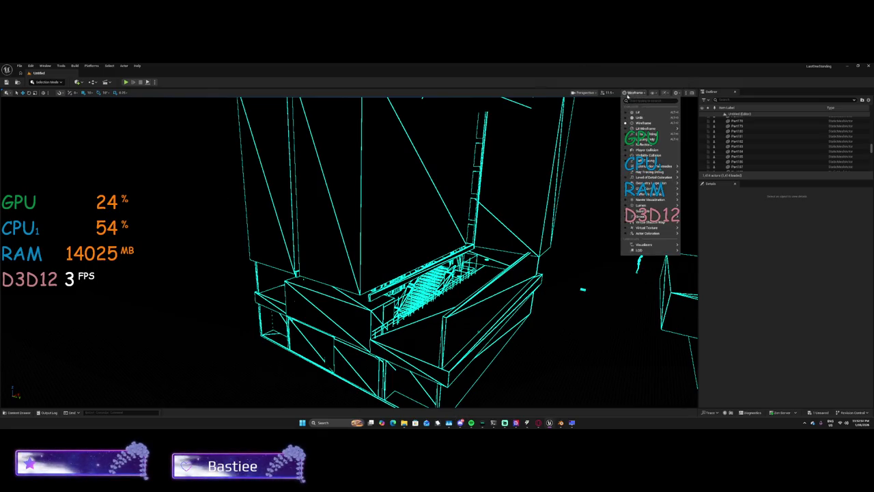
click(634, 112)
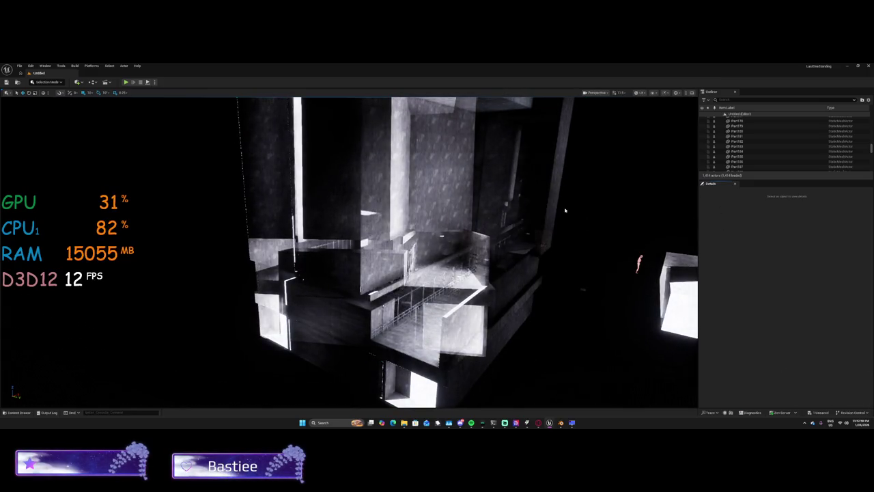
mouse_move(564, 223)
mouse_down()
mouse_move(553, 178)
mouse_move(410, 191)
mouse_move(483, 229)
mouse_up()
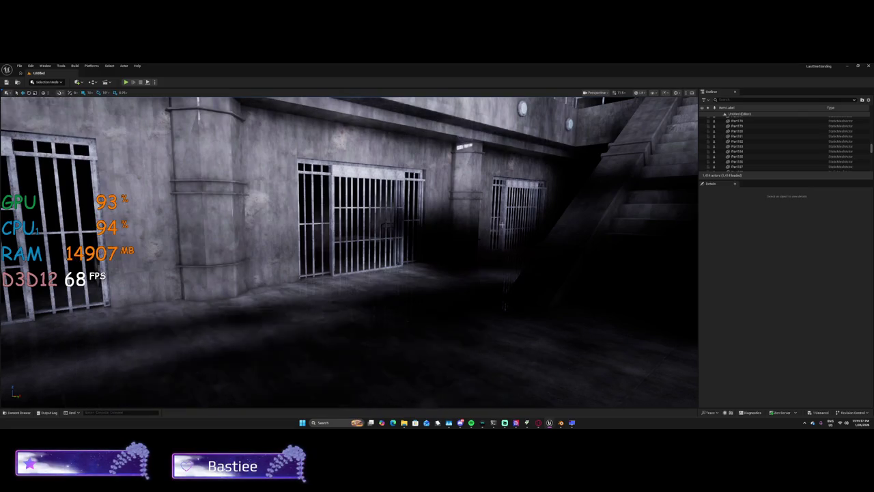
mouse_move(496, 222)
mouse_down()
mouse_move(471, 219)
mouse_move(499, 212)
mouse_move(493, 223)
mouse_up()
mouse_move(283, 251)
mouse_down()
mouse_move(332, 250)
mouse_move(334, 229)
mouse_move(352, 252)
mouse_move(345, 273)
mouse_move(348, 256)
mouse_move(382, 258)
mouse_up()
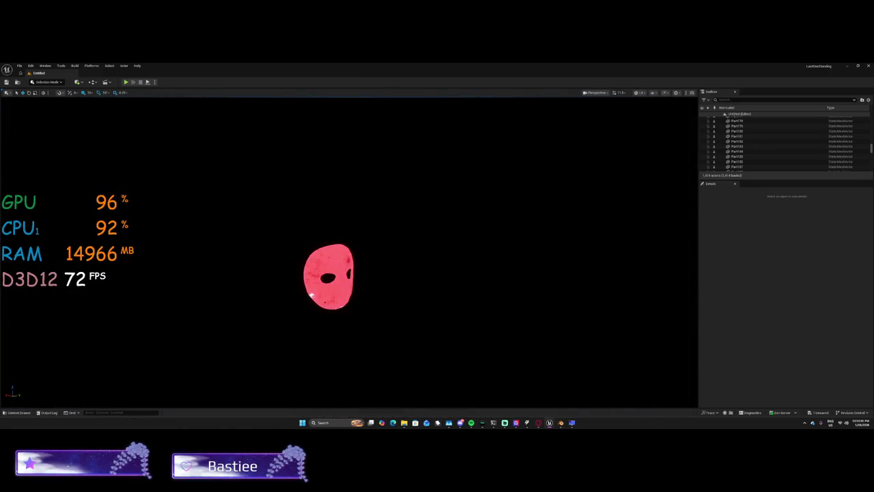
drag(383, 259, 198, 261)
drag(243, 330, 242, 330)
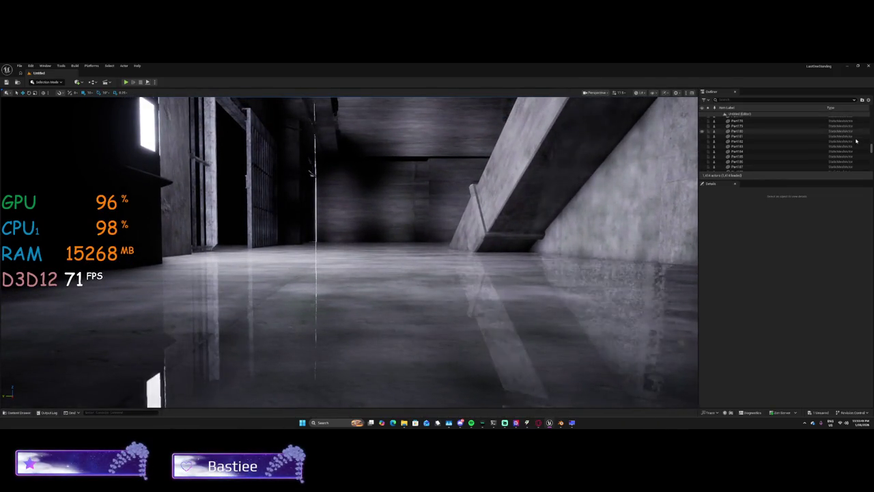
Snip the GPU/CPU/RAM/FPS stats overlay over the lit corridor with Win+Shift+S.
drag(870, 147, 871, 155)
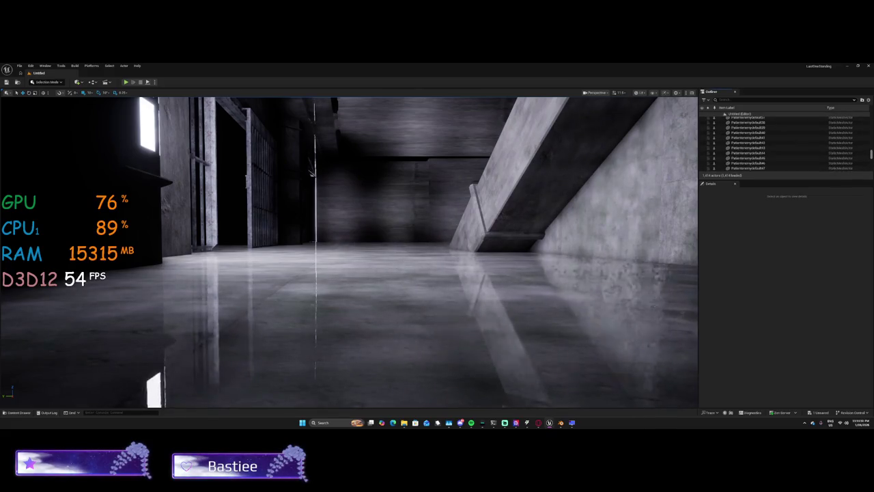
scroll(745, 147, up, 15)
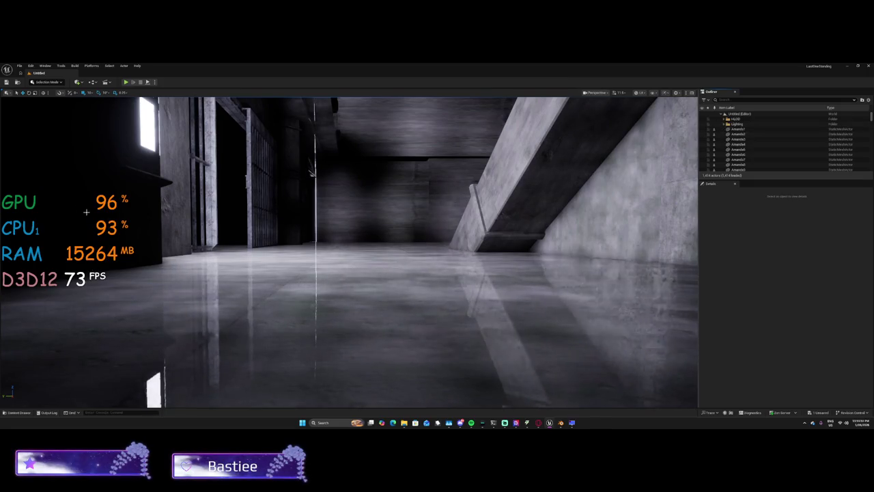
key(super+shift+s)
drag(3, 184, 151, 299)
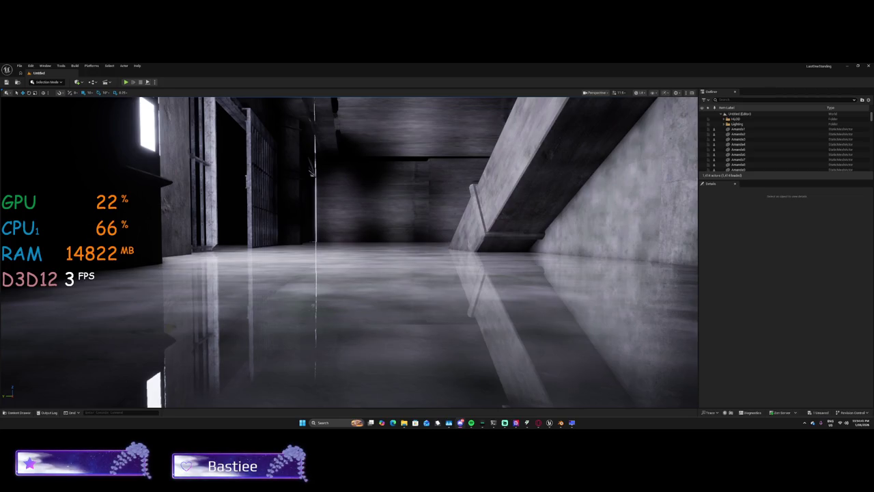
Fly up to the balcony, select the round wall light, and show All its Details properties.
drag(189, 315, 188, 315)
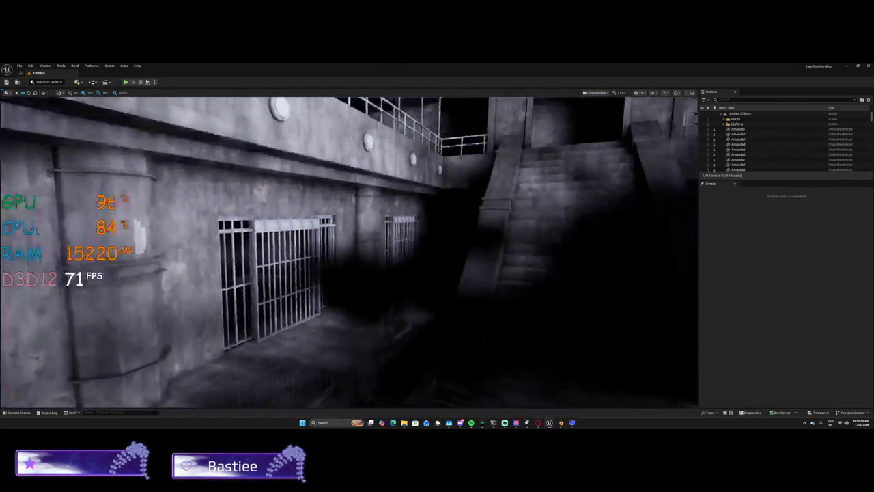
drag(188, 315, 188, 314)
drag(189, 152, 188, 152)
drag(165, 238, 164, 238)
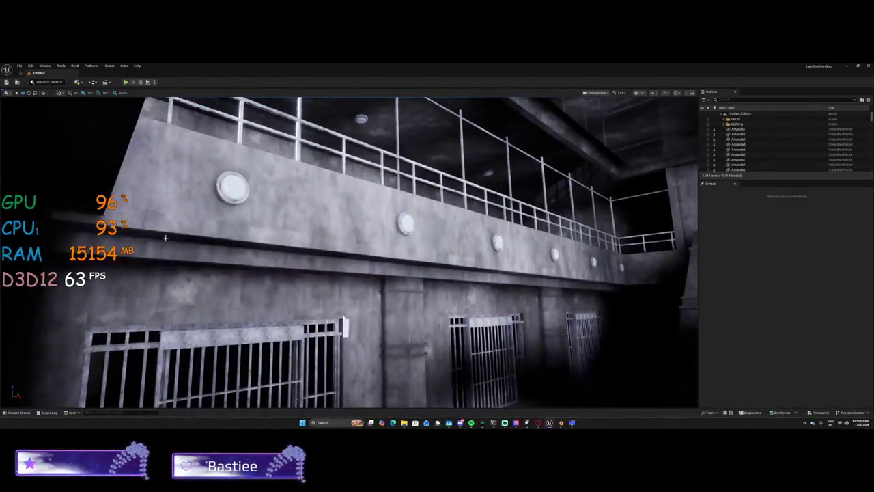
click(226, 192)
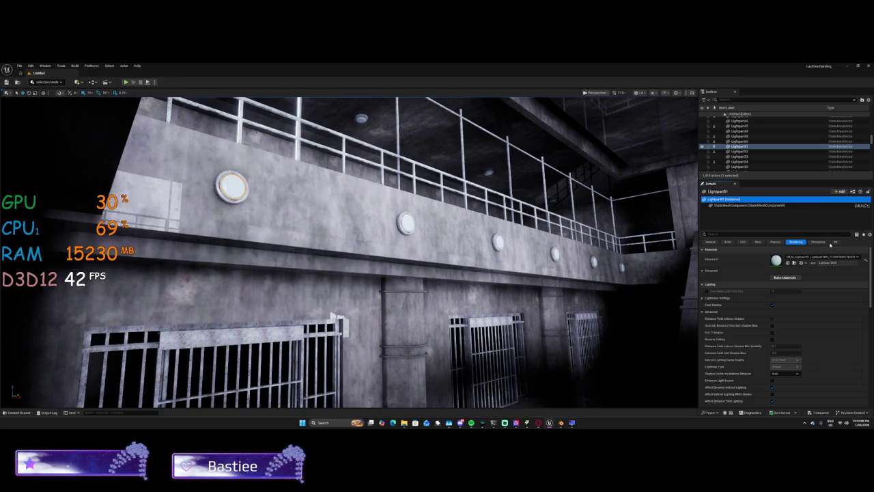
click(834, 242)
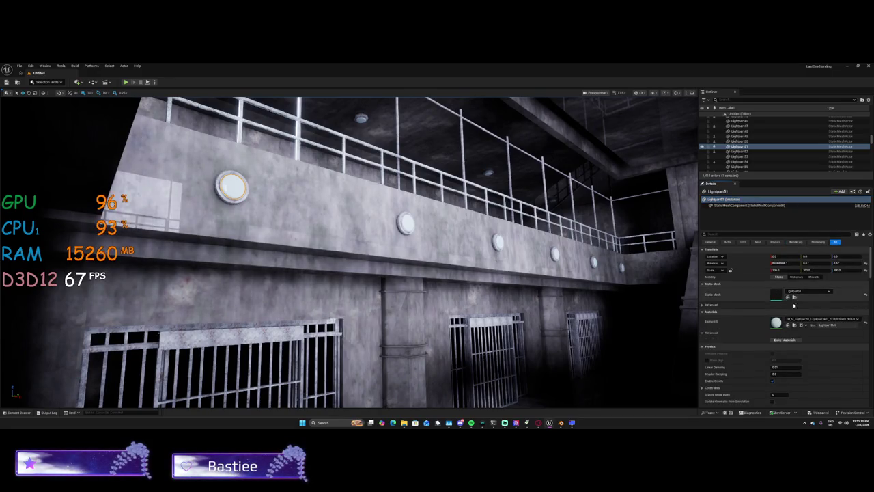
Cancel baking the wall light's materials, select the first cell door, and check memory usage.
click(787, 340)
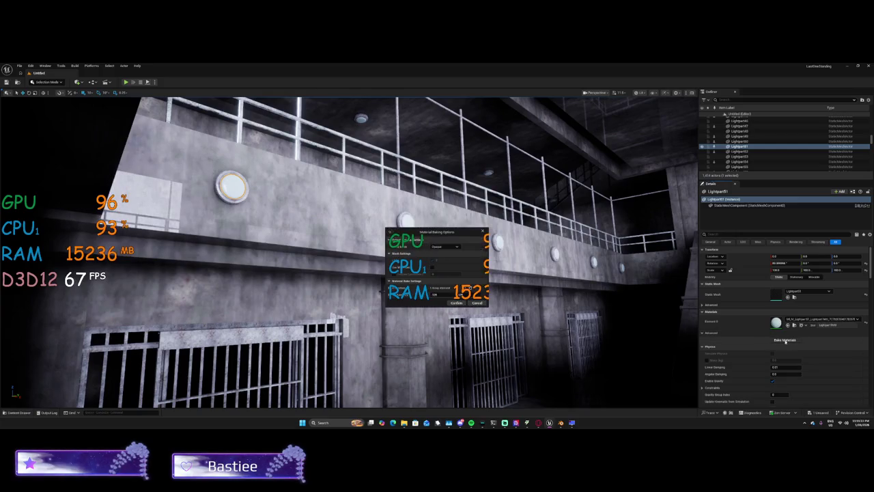
click(479, 304)
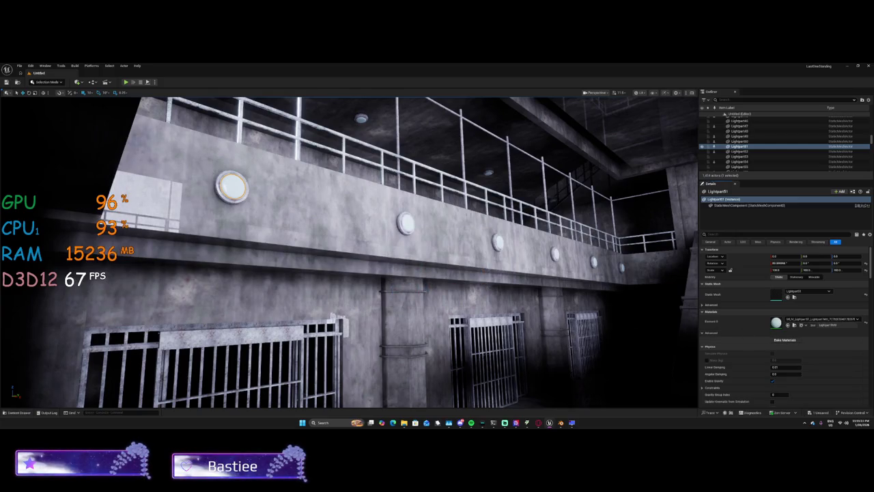
click(231, 369)
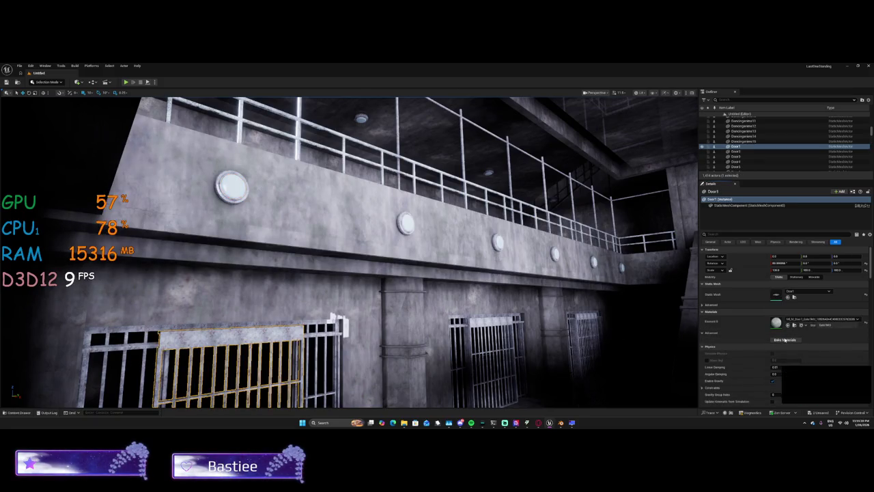
click(819, 385)
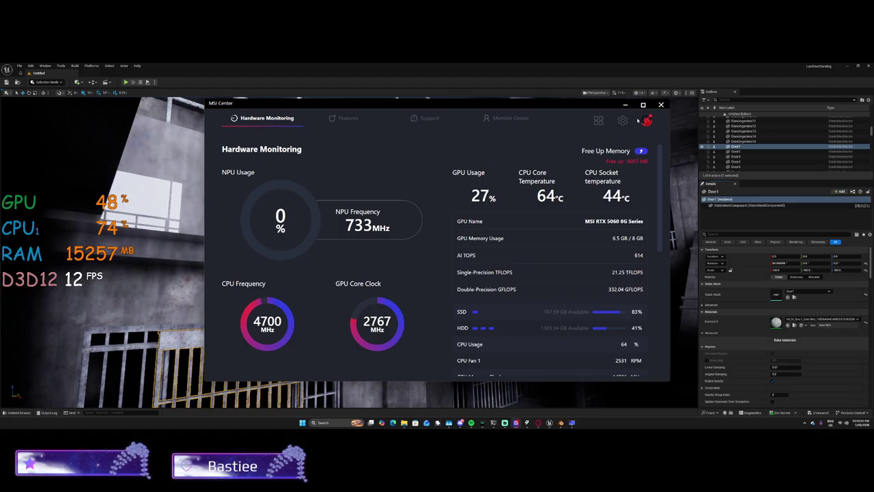
click(623, 104)
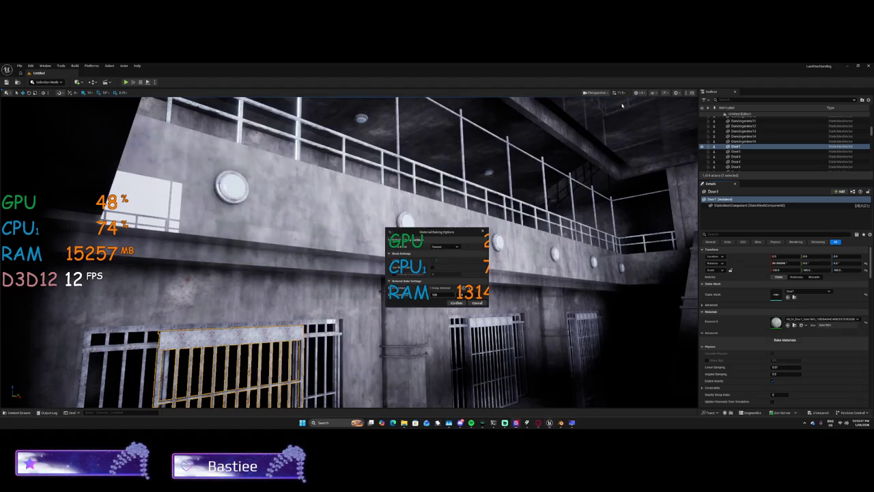
Bake and confirm the first cell door's materials, then view the cell gates and floor.
click(457, 303)
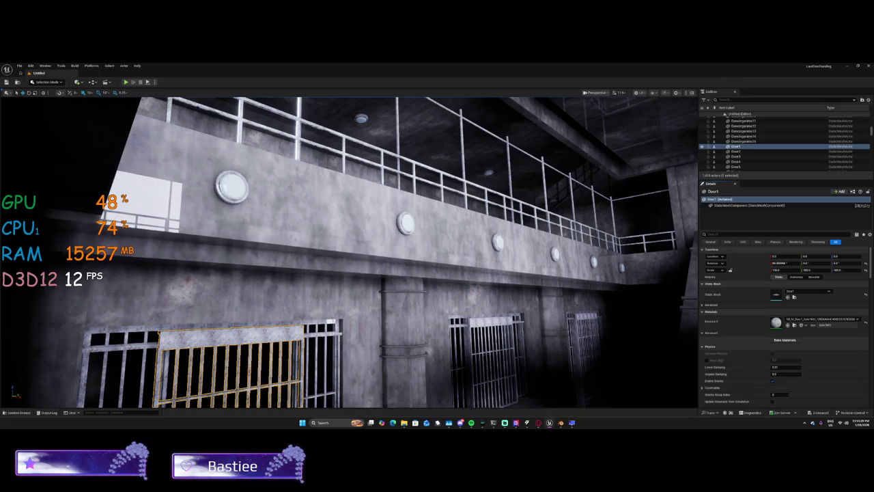
click(456, 303)
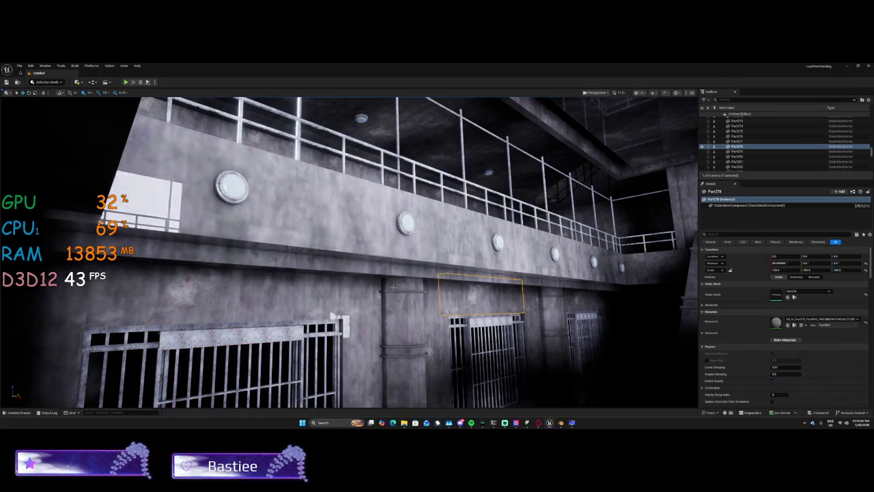
click(287, 348)
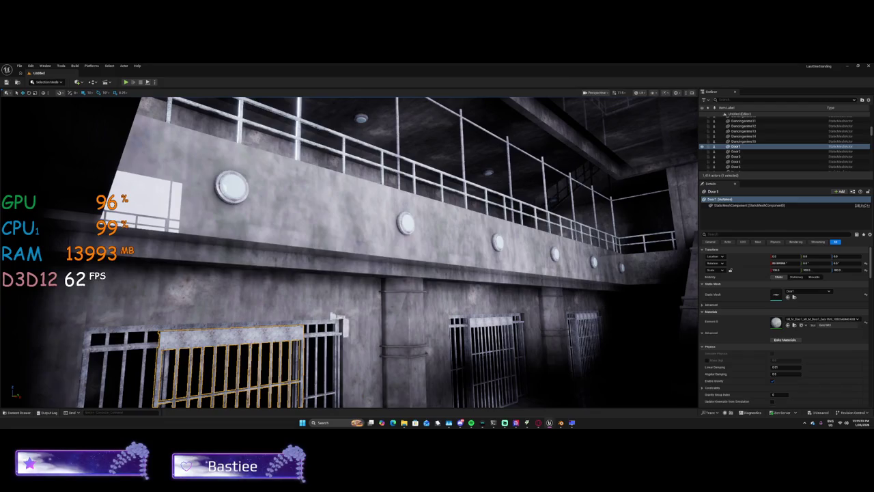
click(785, 340)
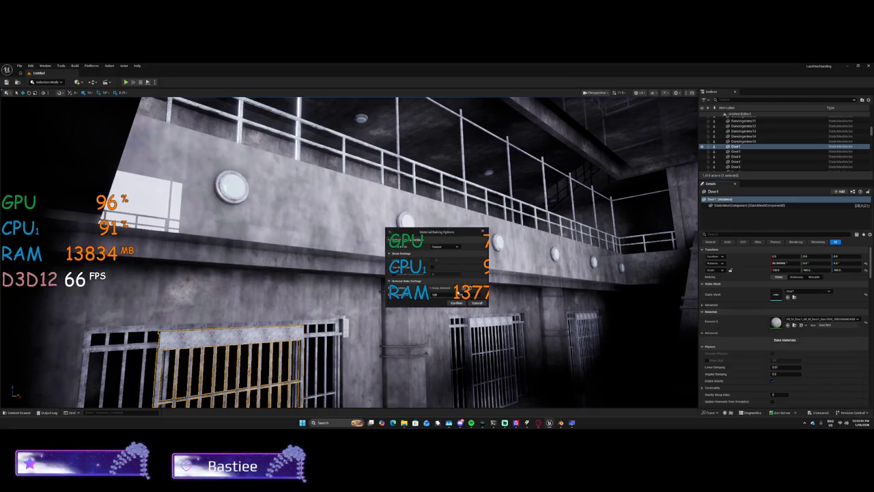
click(456, 302)
drag(348, 252, 314, 362)
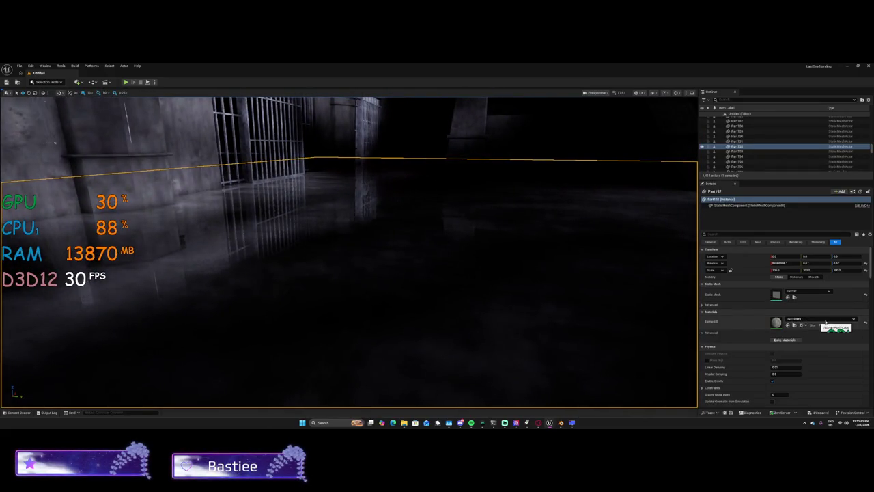
Reset the floor piece's Static Mesh to its default without changing its material.
click(826, 321)
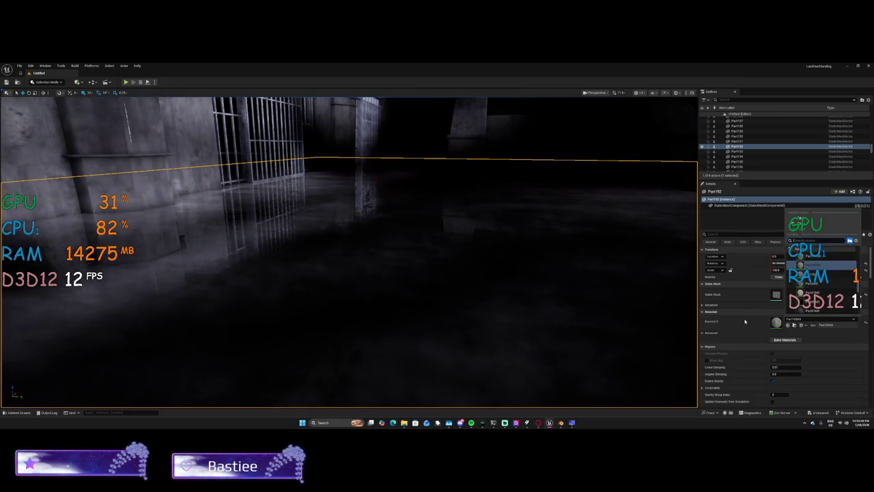
click(819, 323)
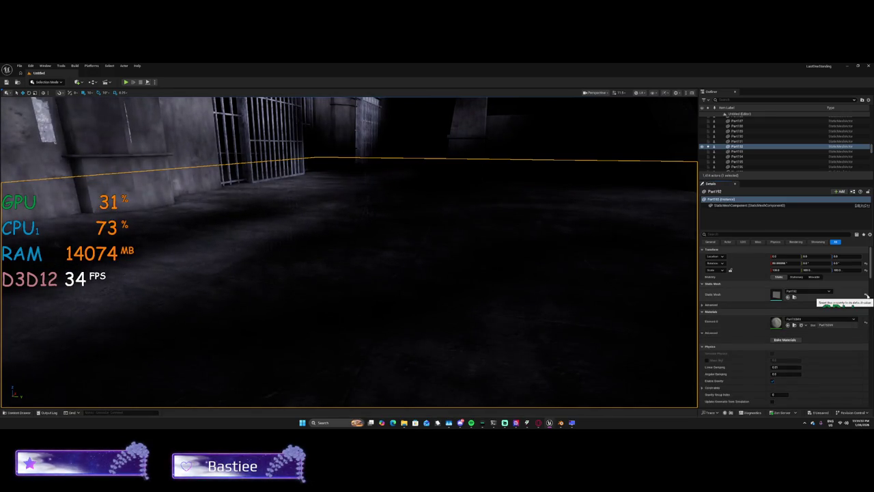
click(867, 296)
Select wall pieces between the cells, fly toward the balcony, and expand the Lighting folder.
drag(616, 303, 567, 303)
click(513, 171)
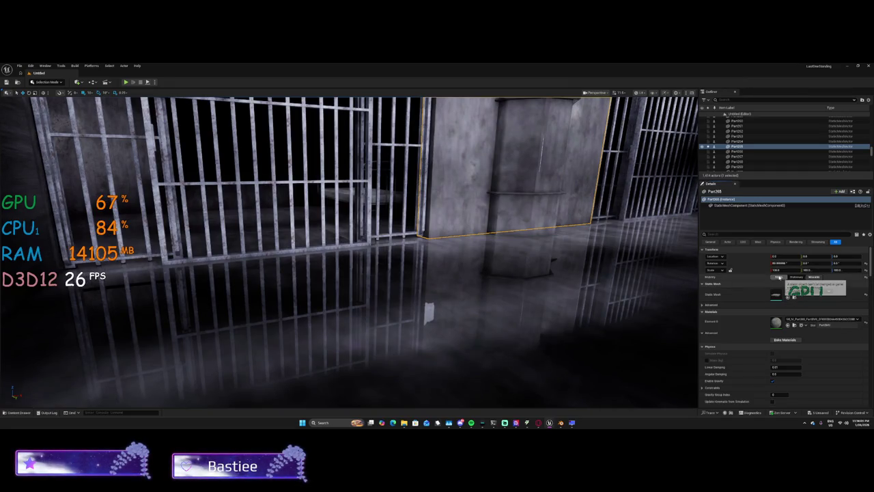
click(629, 328)
mouse_move(628, 328)
mouse_down()
mouse_move(683, 307)
mouse_move(635, 311)
mouse_up()
drag(480, 349, 628, 324)
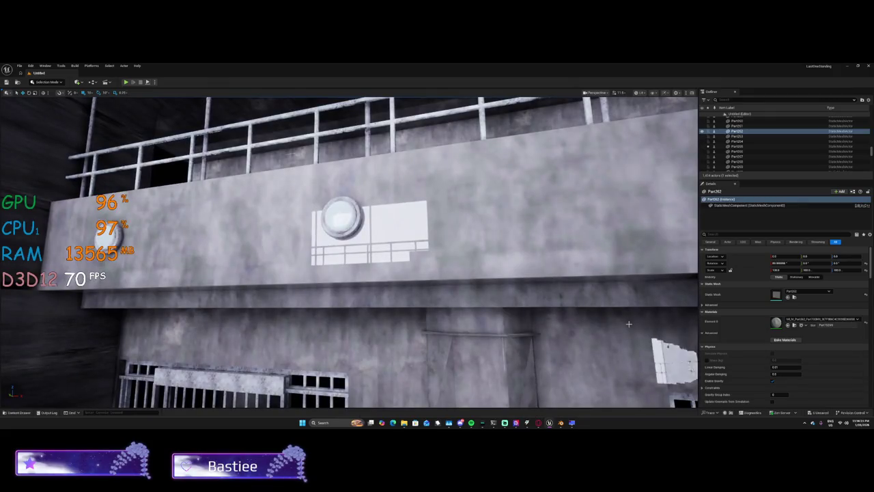
drag(871, 151, 866, 107)
click(727, 123)
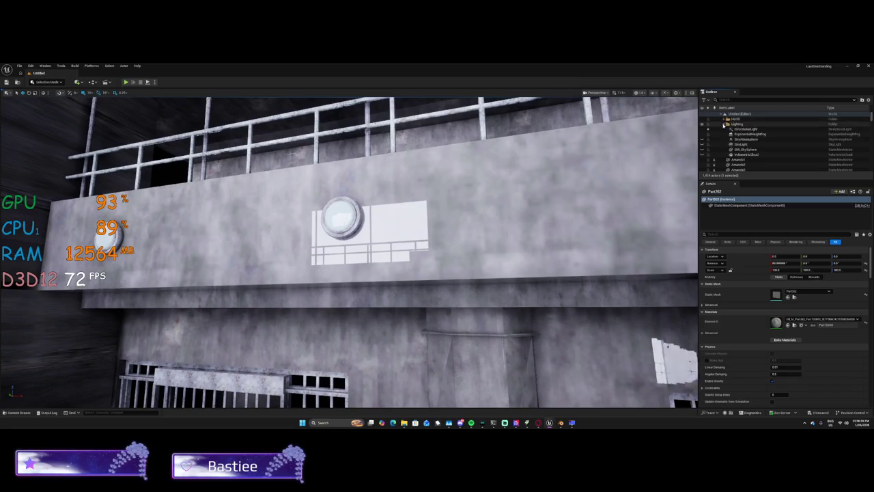
Select the DirectionalLight, set its Intensity to 10, then drag it lower.
click(744, 128)
click(779, 290)
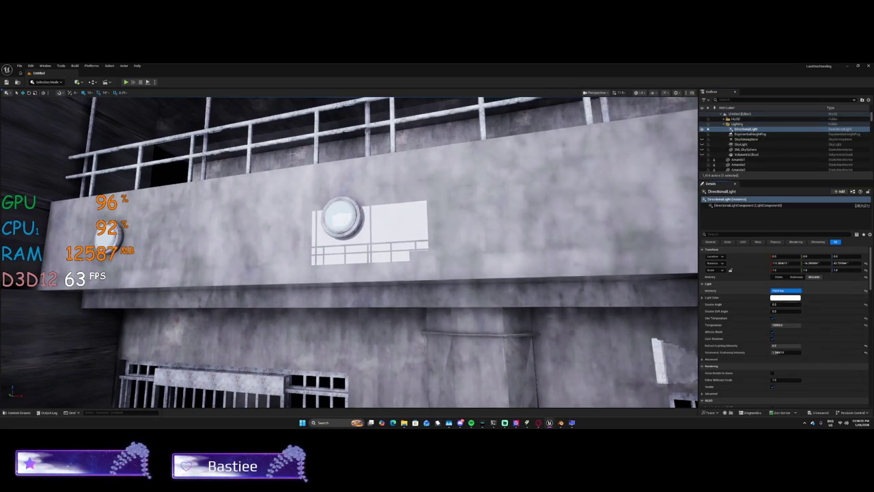
text(10)
key(Return)
click(785, 297)
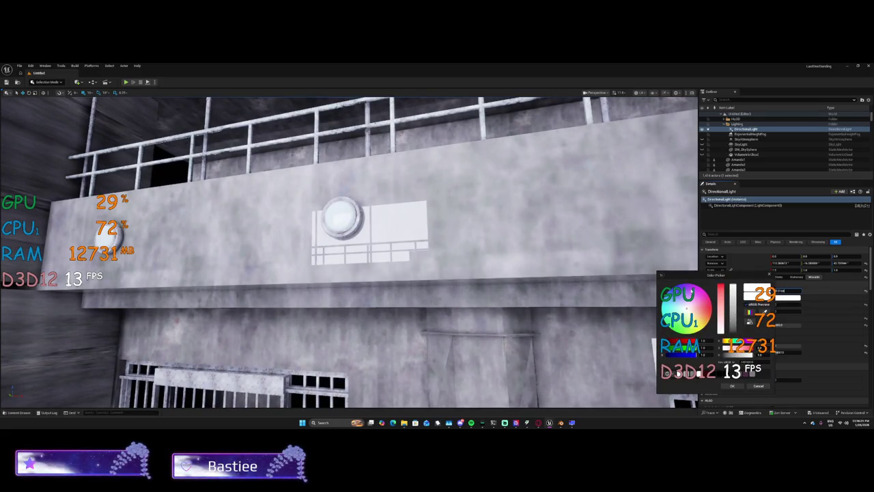
key(Return)
drag(778, 292, 792, 292)
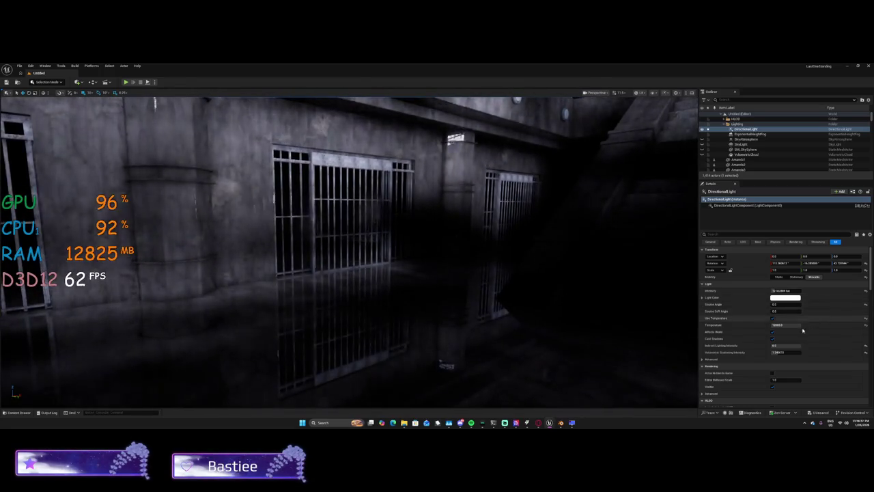
Change volumetric scattering and lower Temperature so the cell block glows deep orange.
click(786, 352)
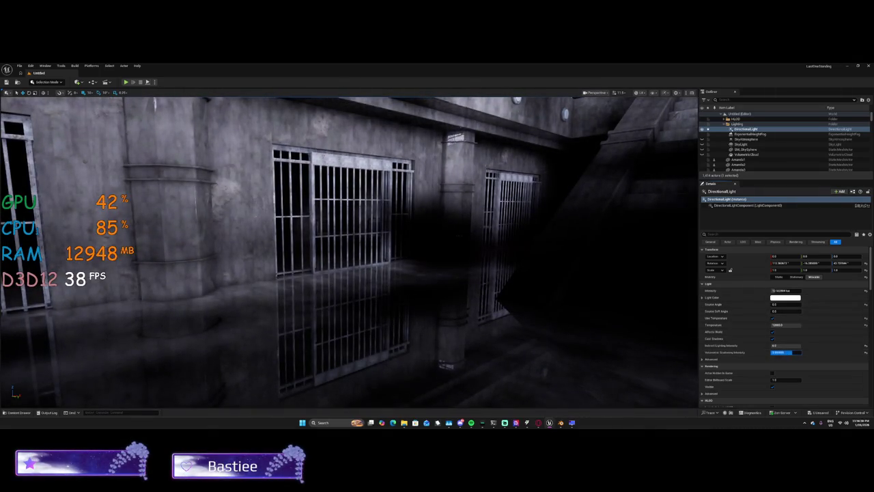
key(Return)
key(Return)
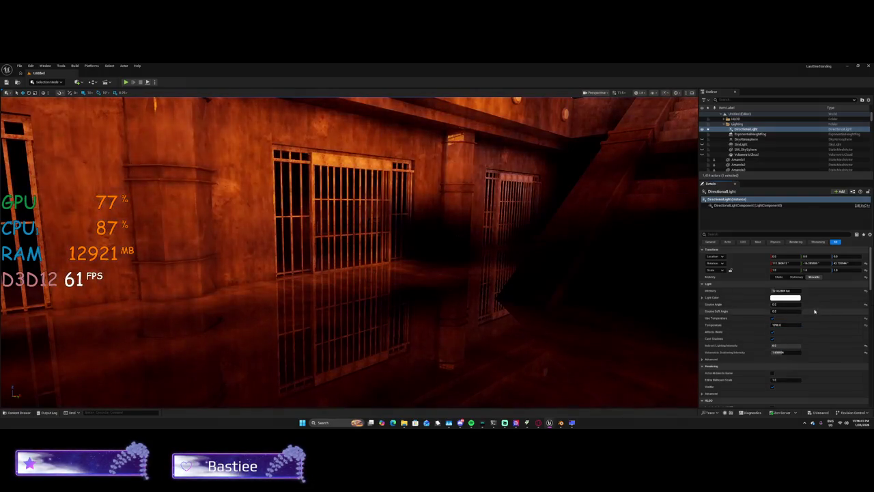
click(779, 291)
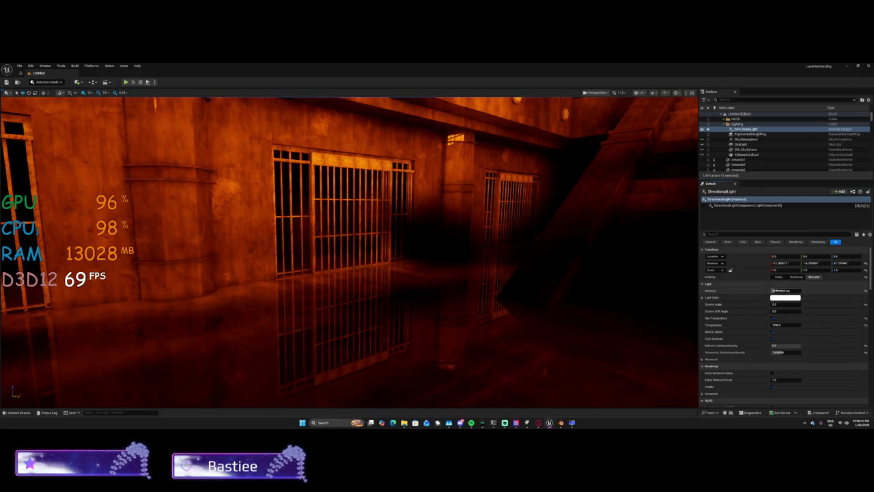
click(778, 324)
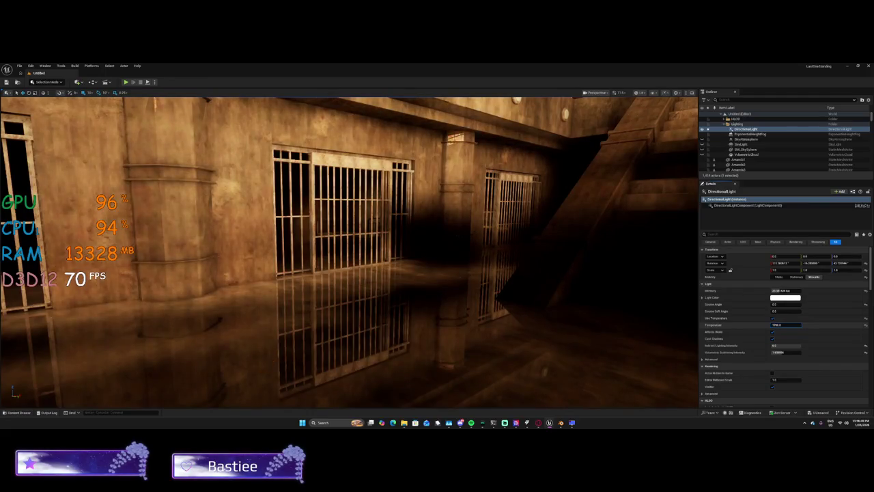
key(Return)
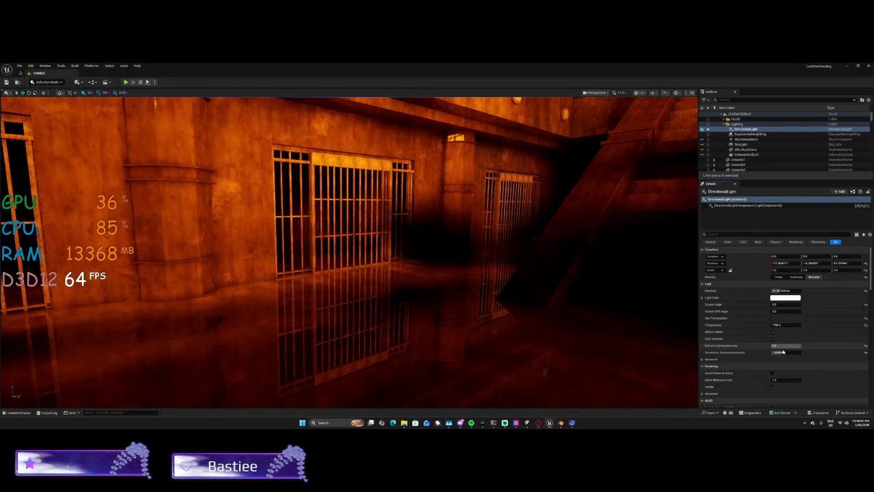
drag(796, 350, 782, 346)
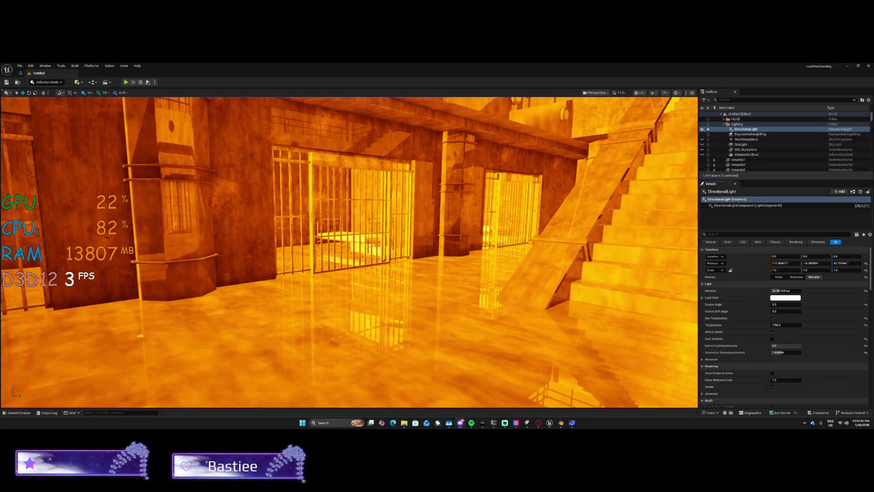
Reselect the DirectionalLight and drag its Temperature lower, turning the corridor dim deep red.
click(157, 229)
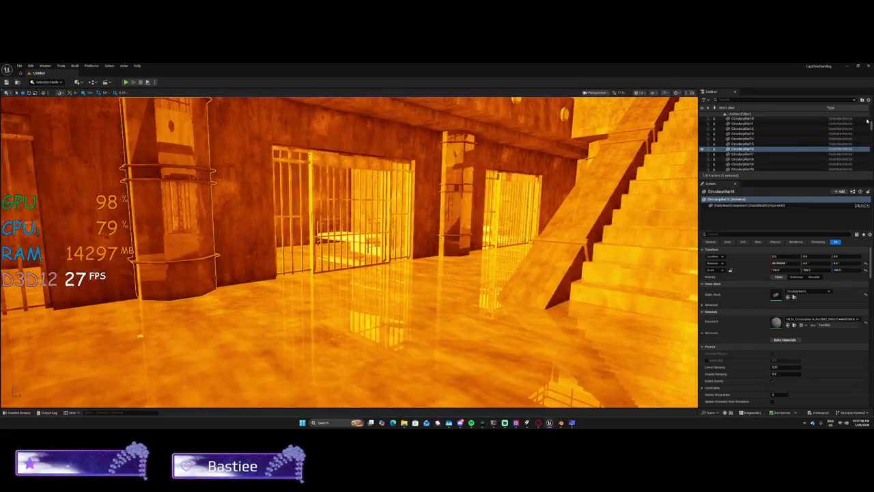
scroll(869, 111, up, 10)
click(746, 129)
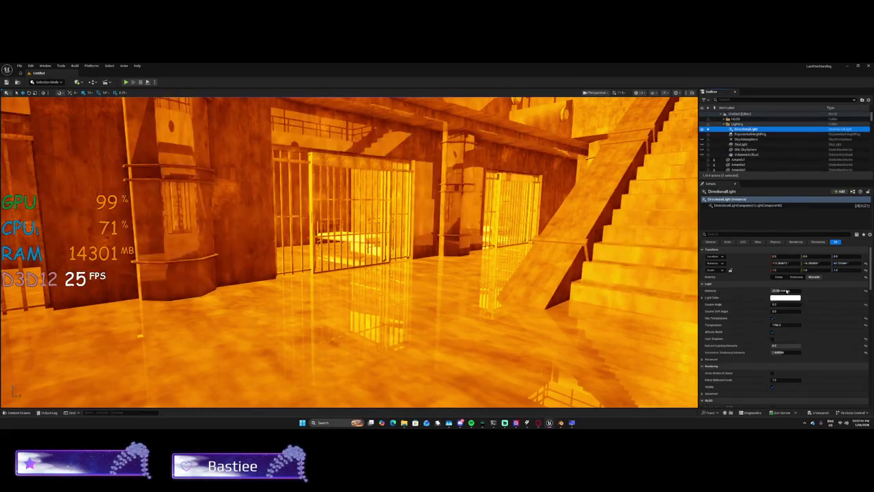
click(772, 338)
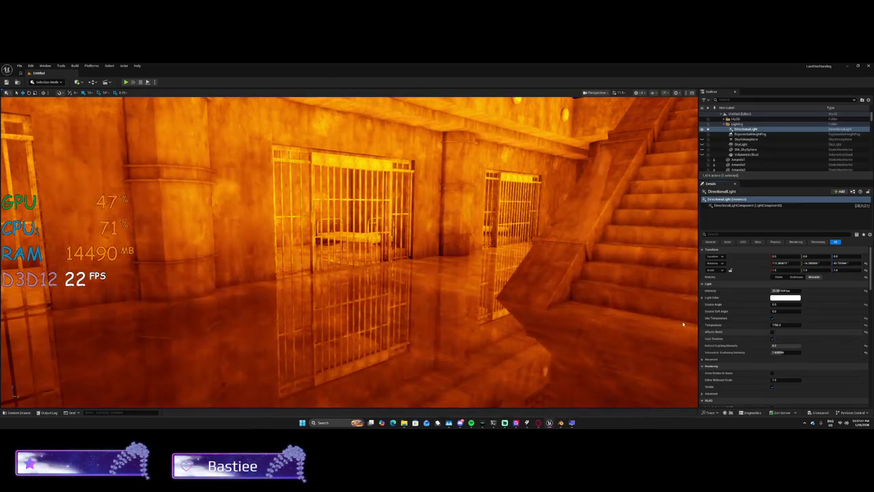
mouse_move(627, 297)
mouse_down()
mouse_move(560, 300)
mouse_move(562, 321)
mouse_move(557, 293)
mouse_up()
drag(775, 324, 773, 335)
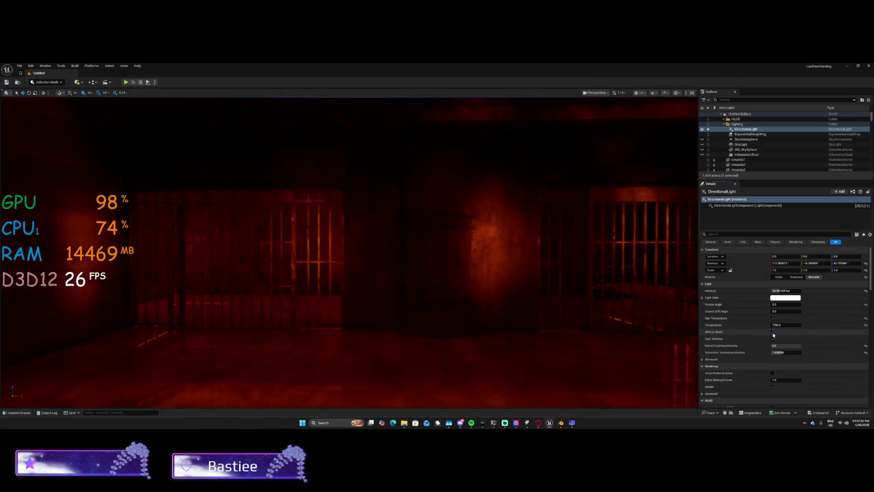
Toggle two DirectionalLight checkboxes and set its Intensity to 10.
click(774, 332)
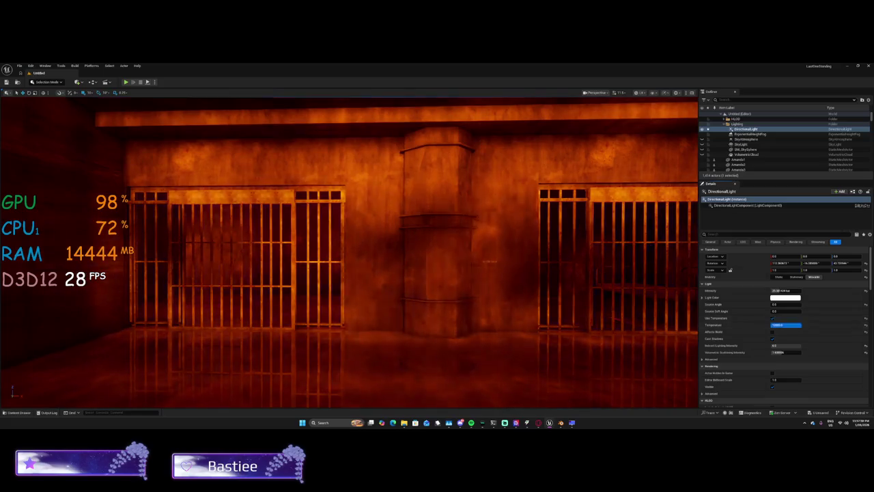
click(773, 333)
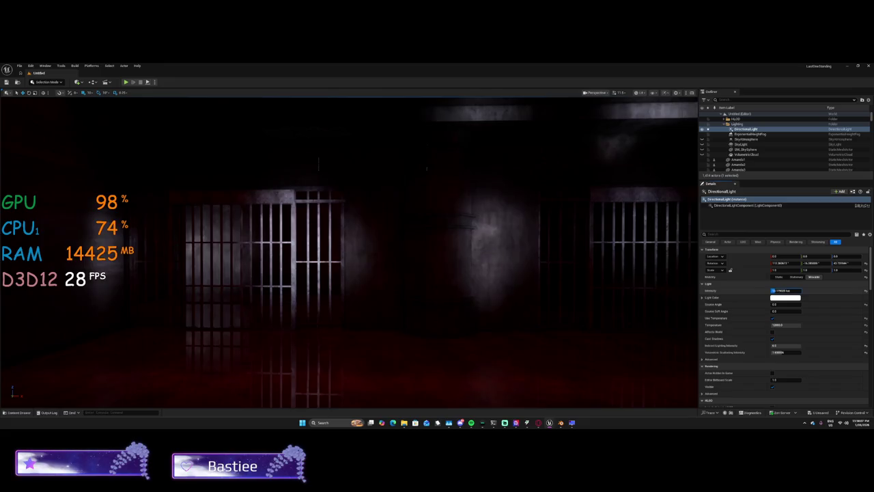
text(10)
key(Return)
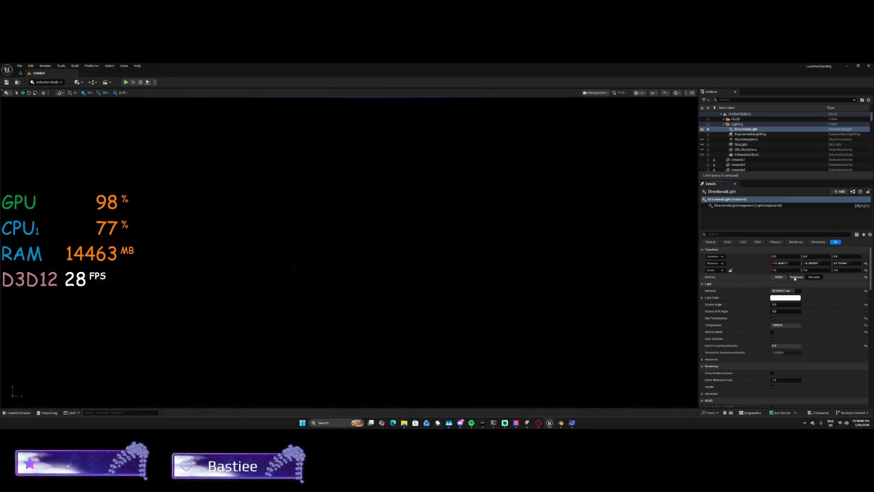
Set the DirectionalLight's Mobility to Movable instead of Stationary.
click(797, 277)
click(816, 277)
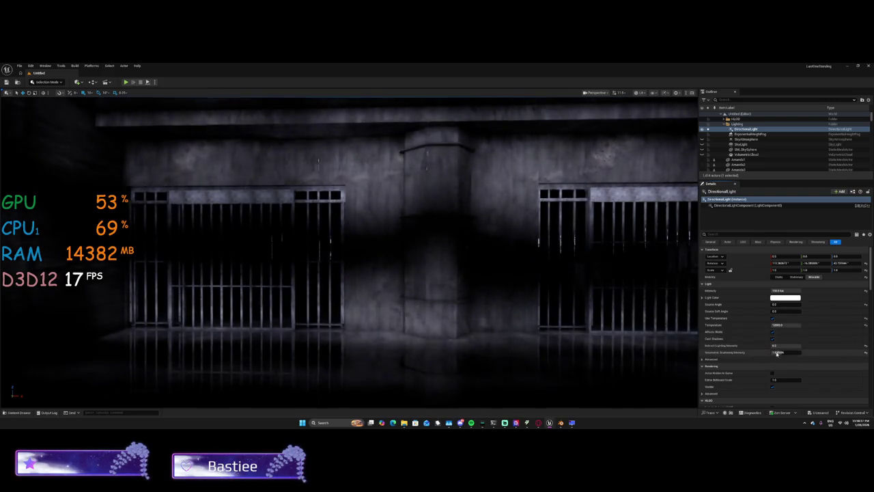
scroll(775, 362, down, 1)
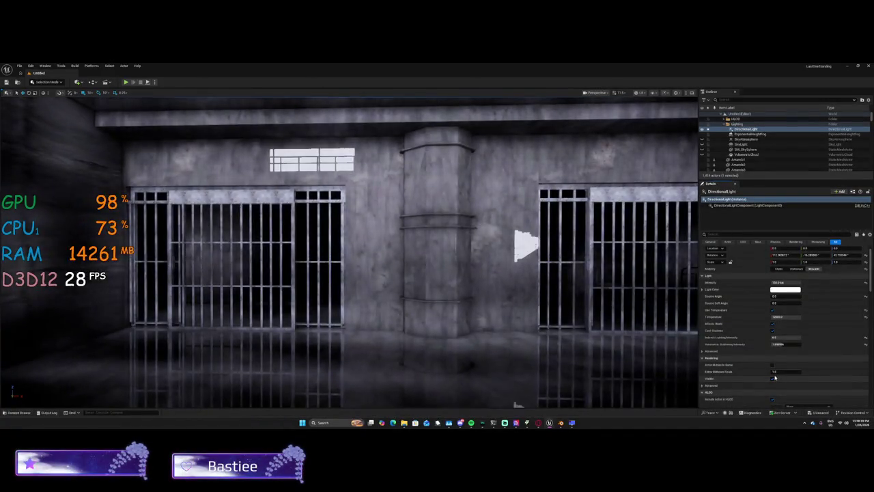
click(565, 424)
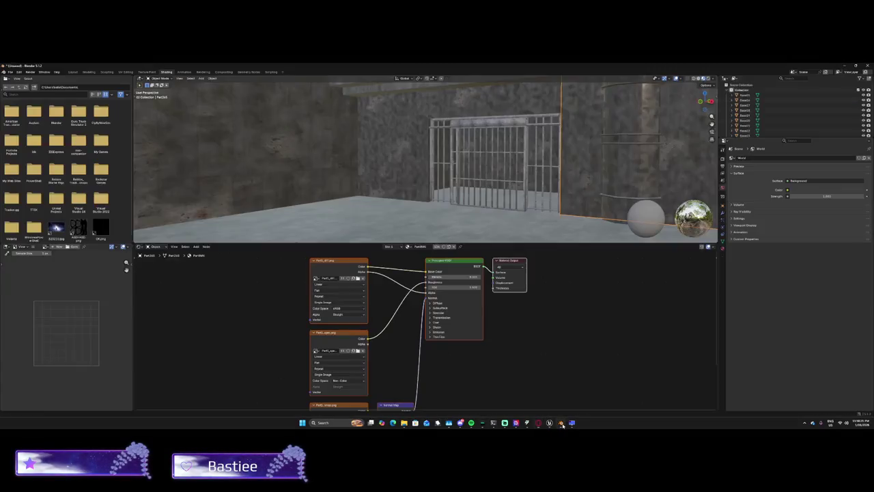
Close Blender, choosing Don't Save to discard the prison project's changes.
click(869, 66)
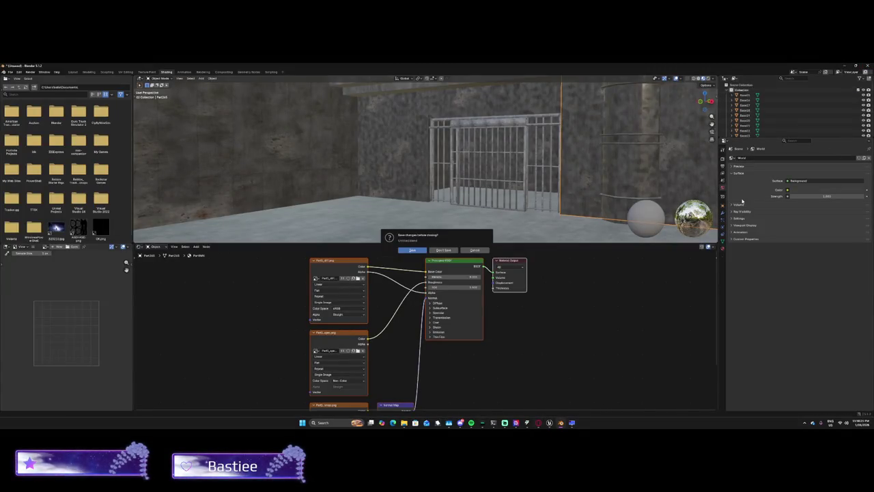
click(455, 250)
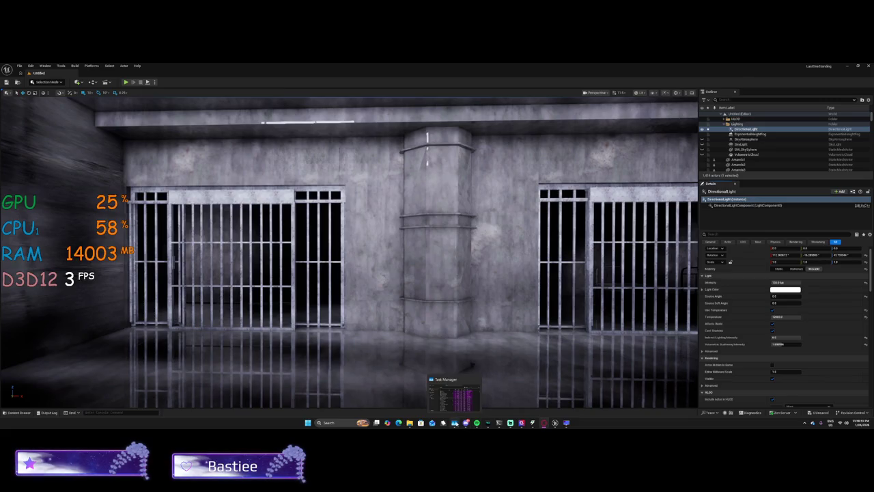
click(455, 423)
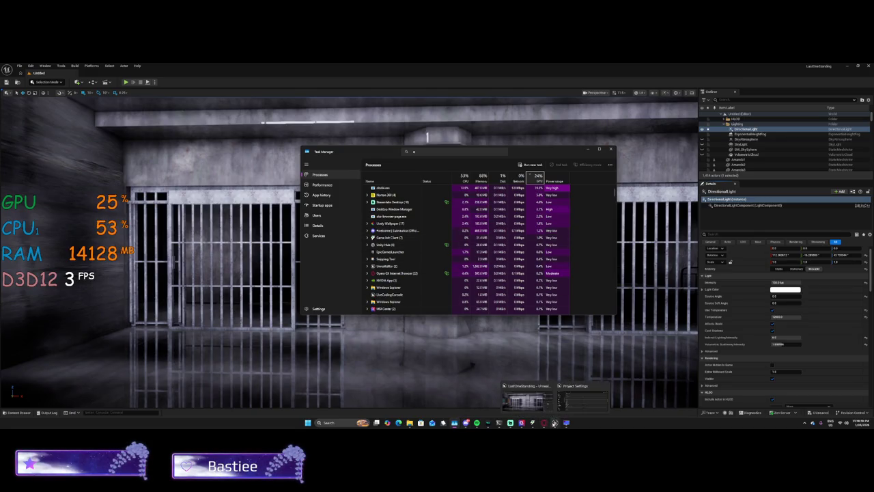
click(533, 423)
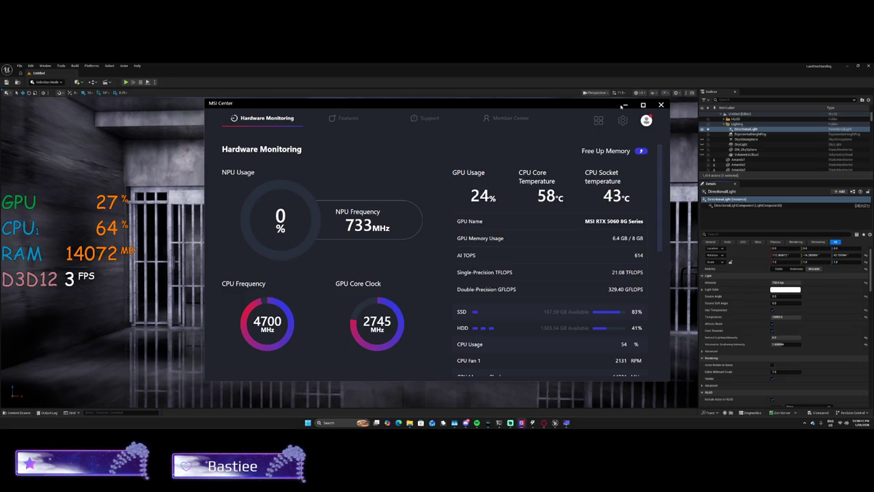
click(660, 105)
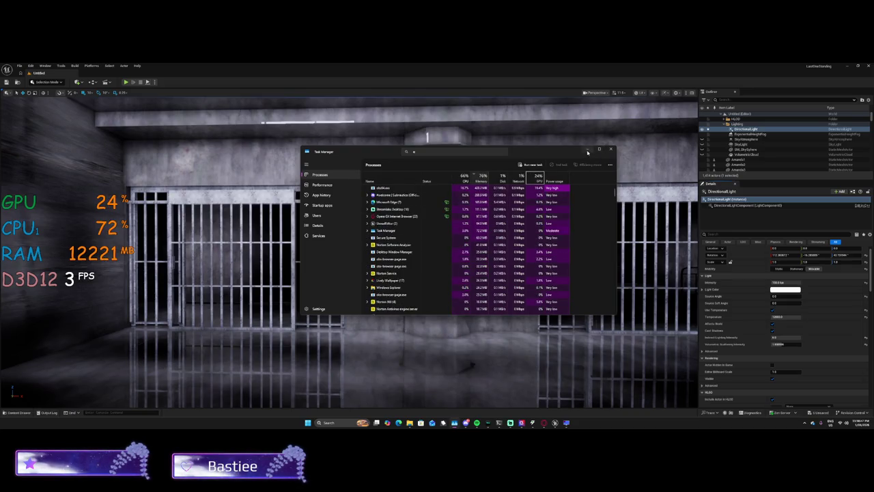
click(587, 151)
drag(437, 274, 478, 271)
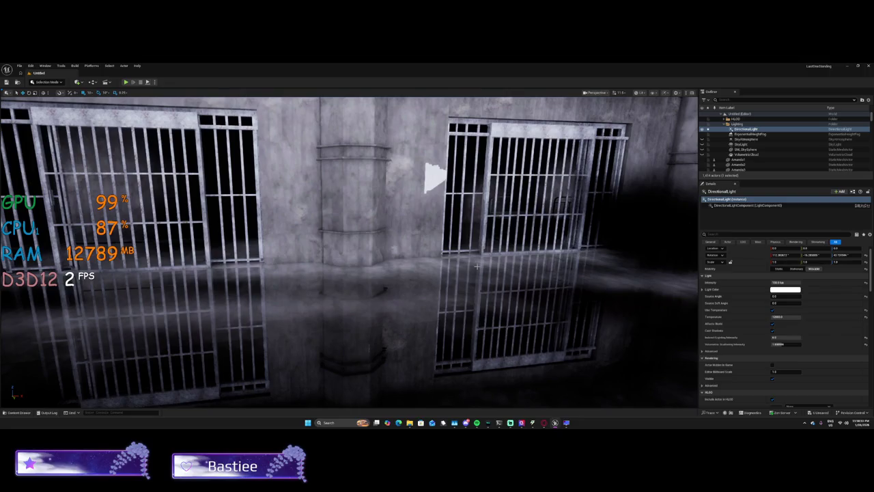
Scroll the viewport camera back to frame both cells and the central pillar.
scroll(420, 319, down, 5)
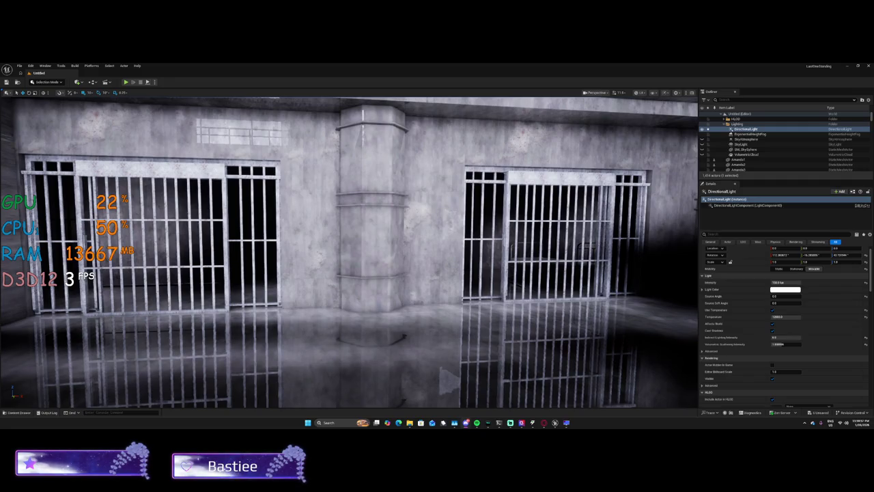
Capture the cool-lit cell corridor view with Snipping Tool (Win+Shift+S), twice.
key(super+shift+s)
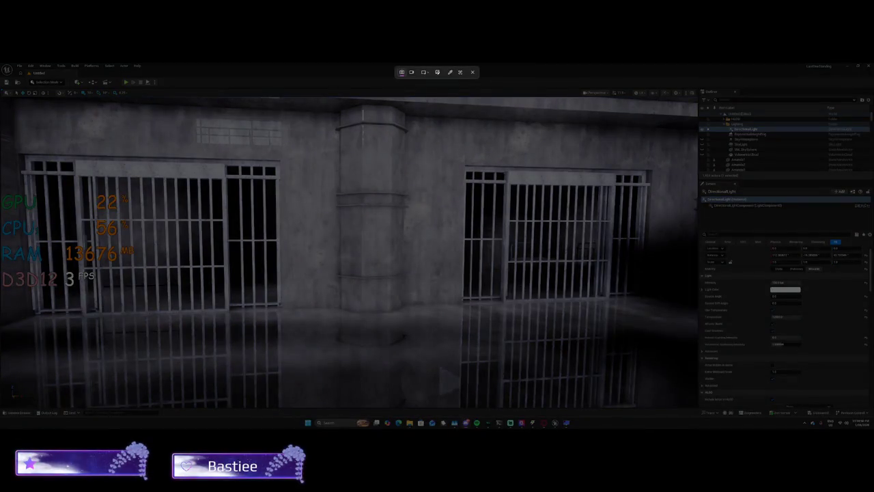
key(Escape)
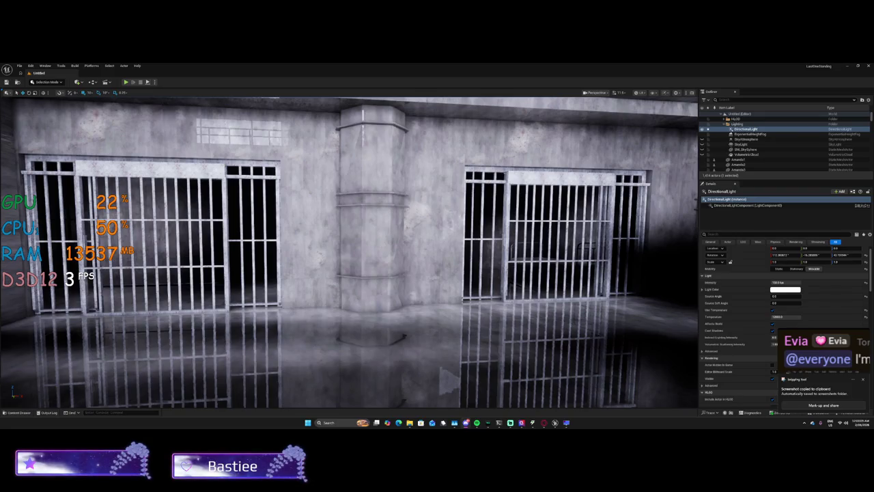
key(super+shift+s)
key(Escape)
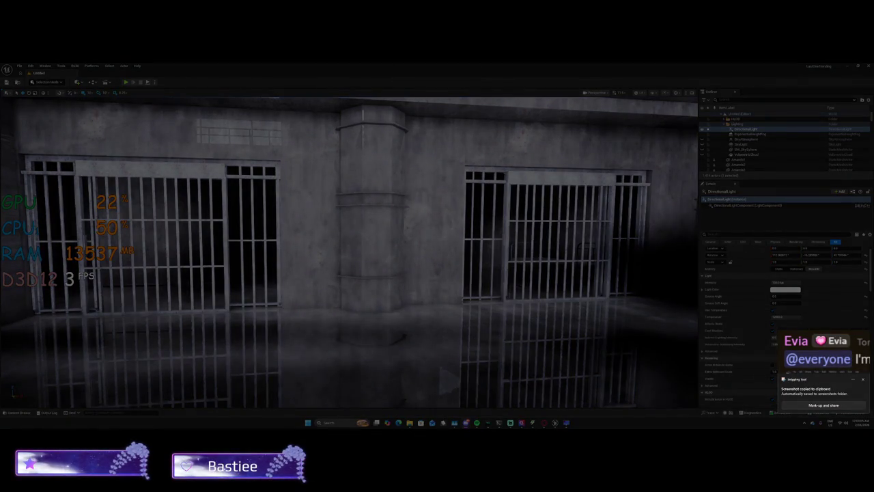
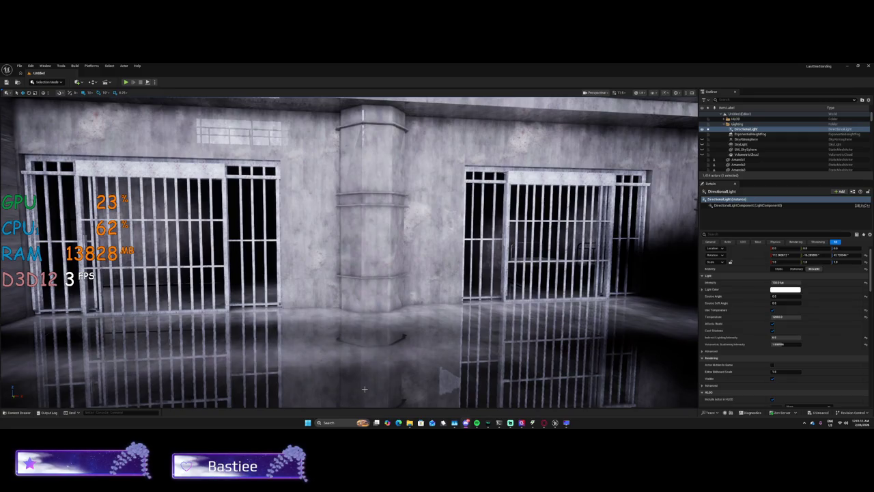
Fly down through the cell bars and bake the materials of corridor box mesh Part179.
scroll(365, 389, down, 3)
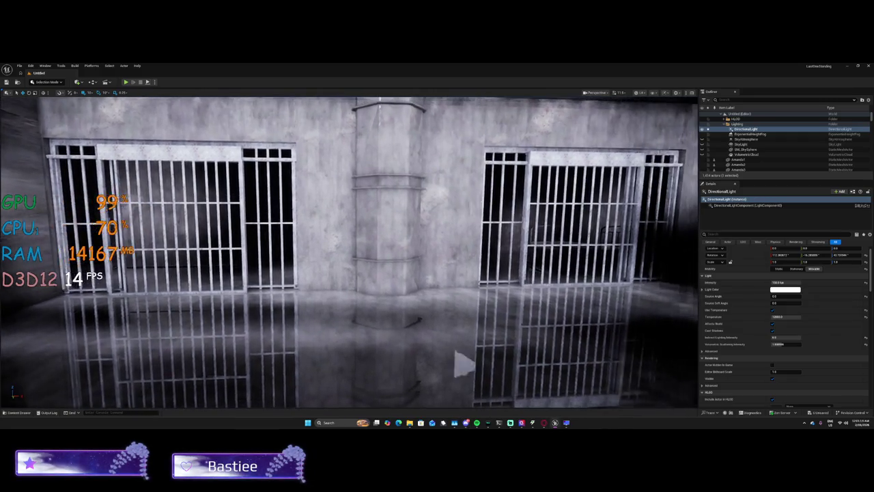
key(w)
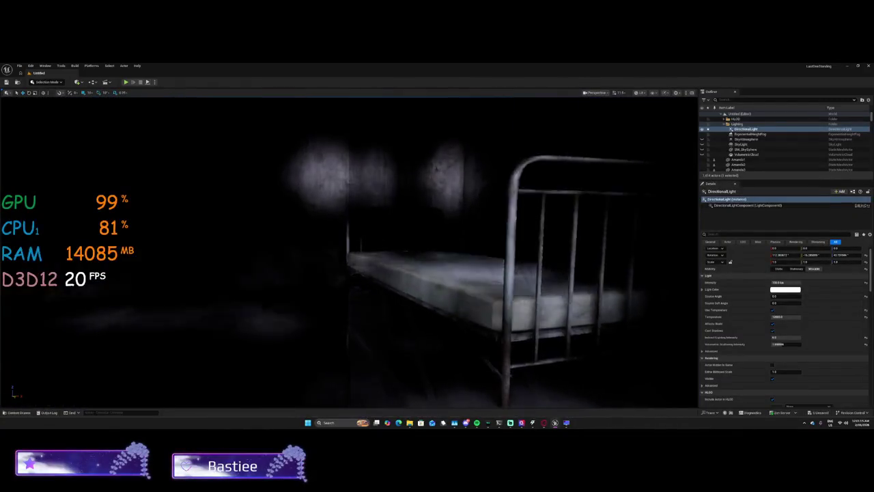
key(w)
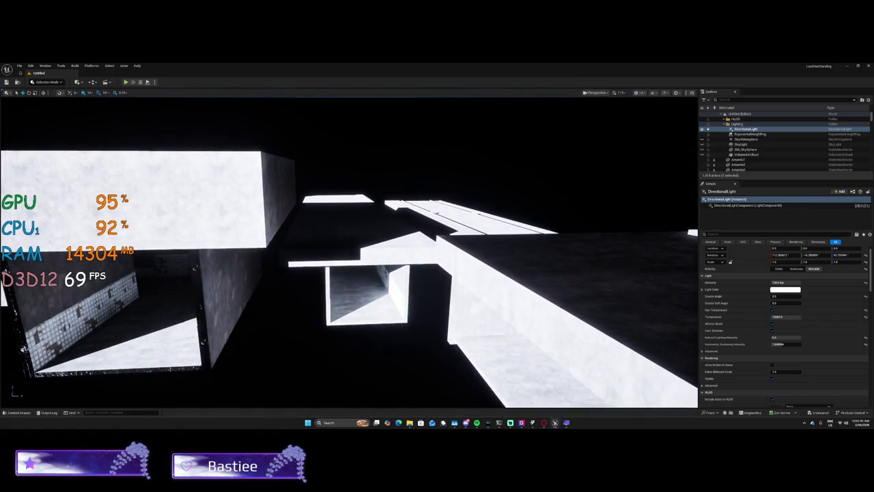
click(369, 294)
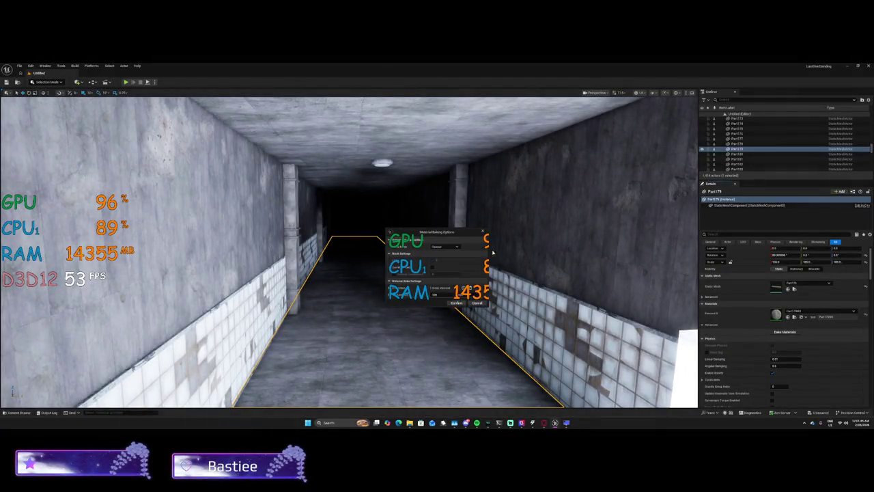
click(456, 303)
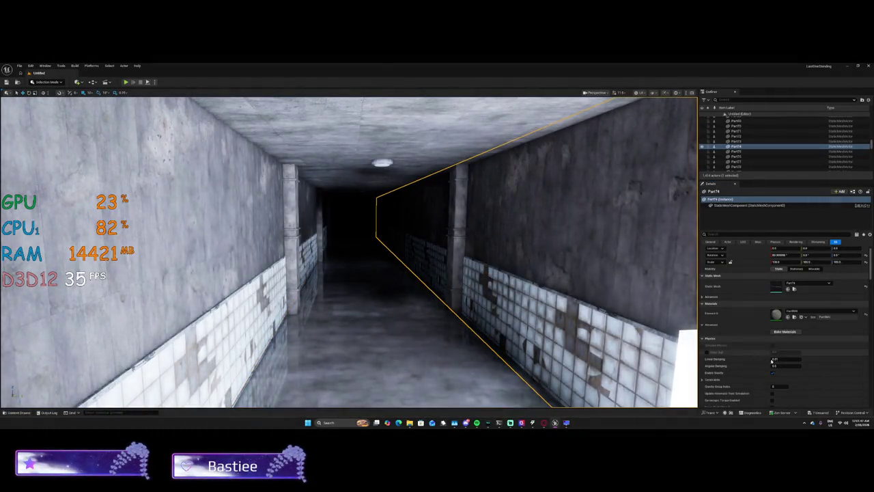
Bake the materials of Pillar13, Part90 and the next wall piece.
click(454, 284)
click(770, 331)
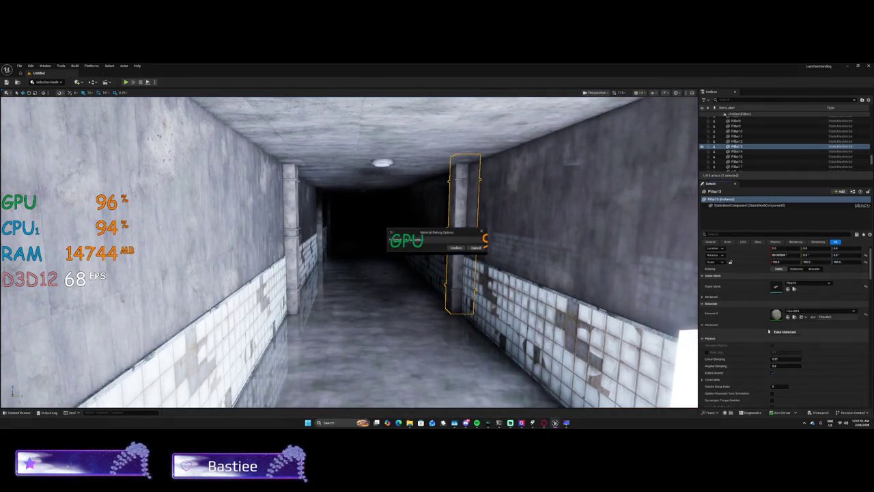
click(457, 302)
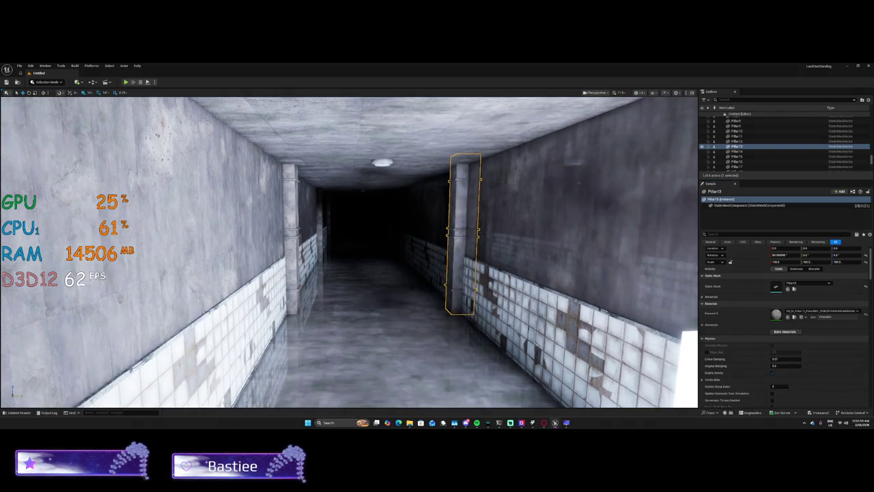
click(785, 332)
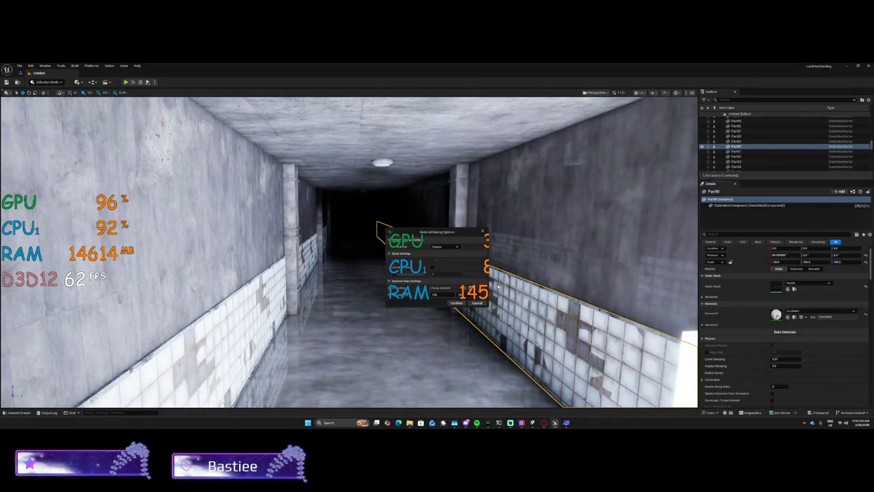
click(458, 303)
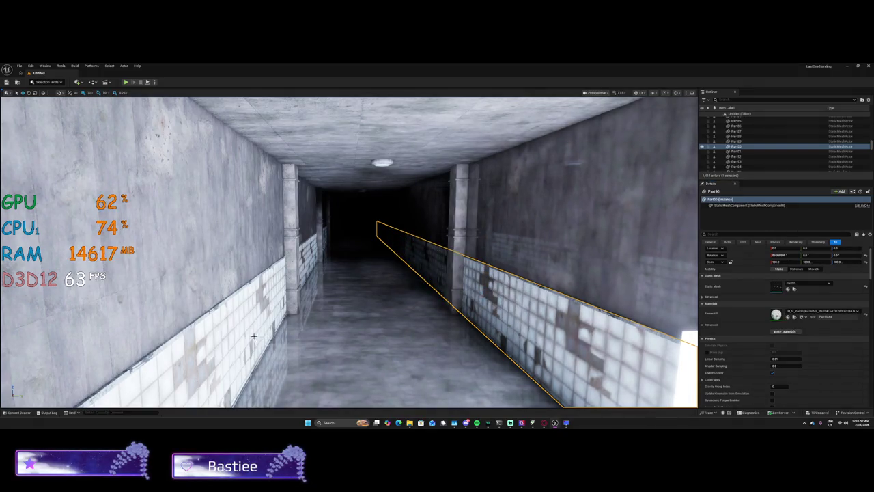
click(785, 332)
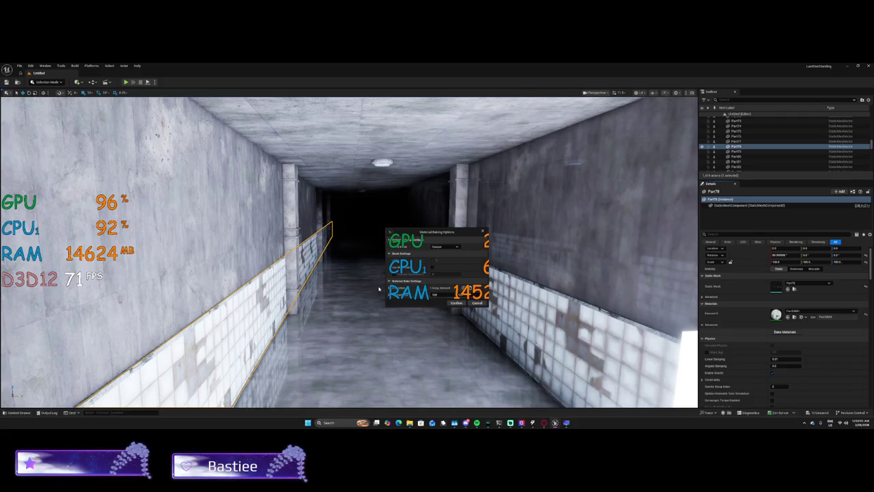
click(456, 303)
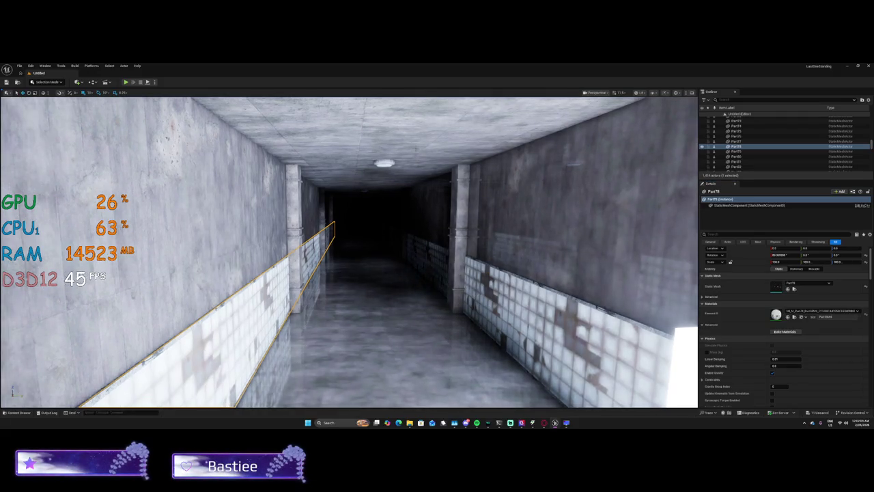
Move down the corridor, bake Part69 and Pillar11, then select the 14 white block pieces.
click(428, 185)
drag(428, 185, 434, 236)
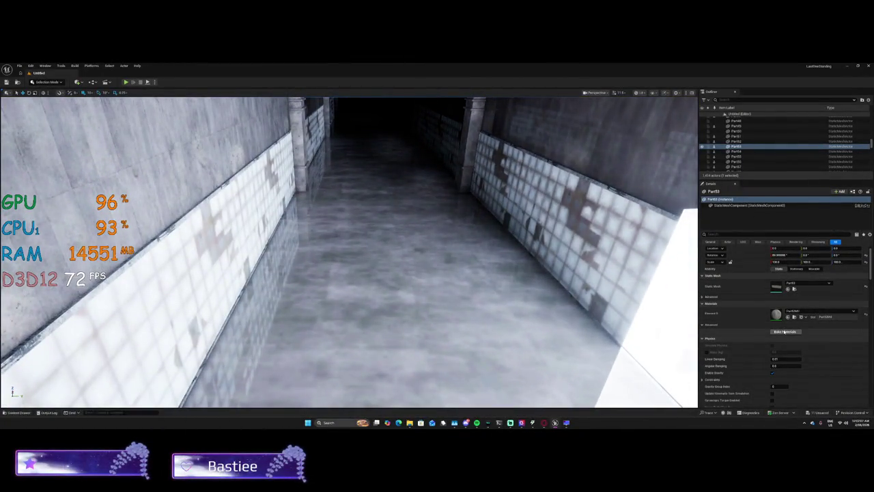
mouse_move(405, 293)
mouse_down()
mouse_move(417, 277)
mouse_move(393, 279)
mouse_move(416, 272)
mouse_move(396, 278)
mouse_up()
click(407, 246)
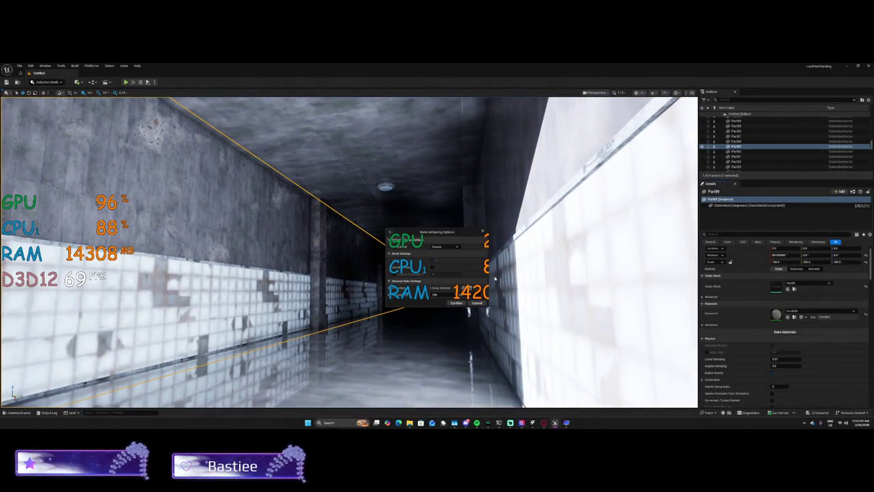
click(457, 302)
click(314, 260)
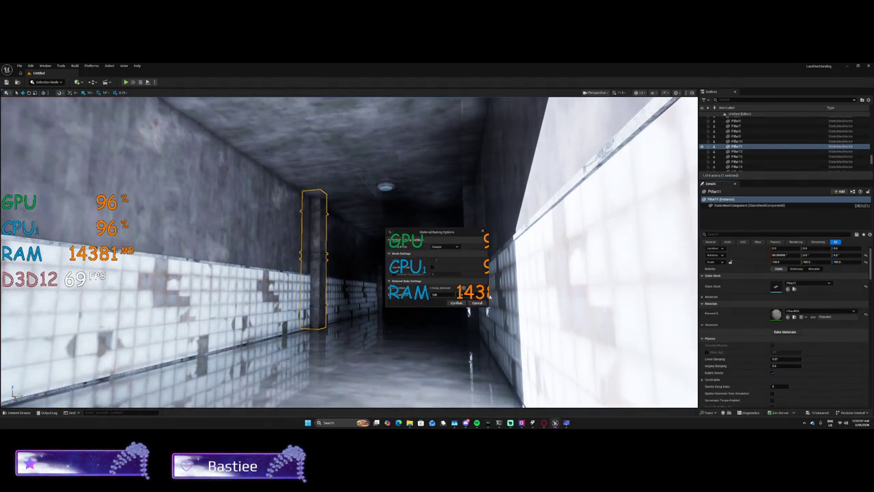
click(455, 303)
key(f)
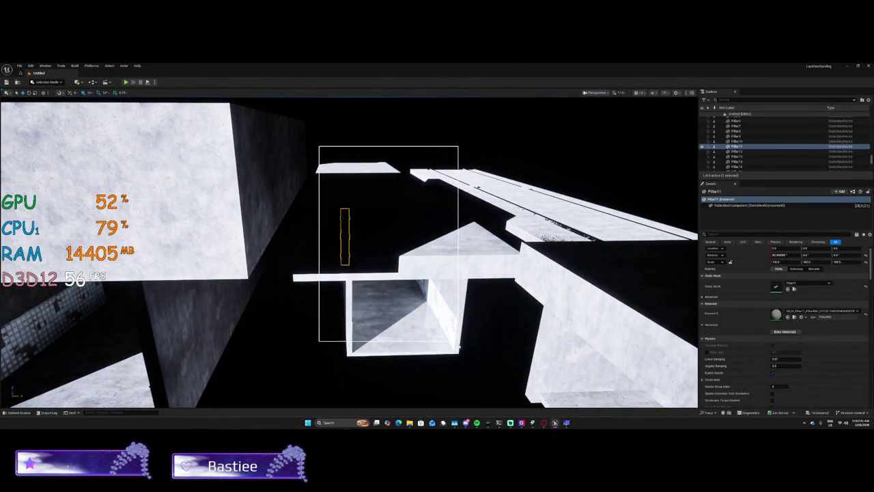
drag(474, 375, 473, 372)
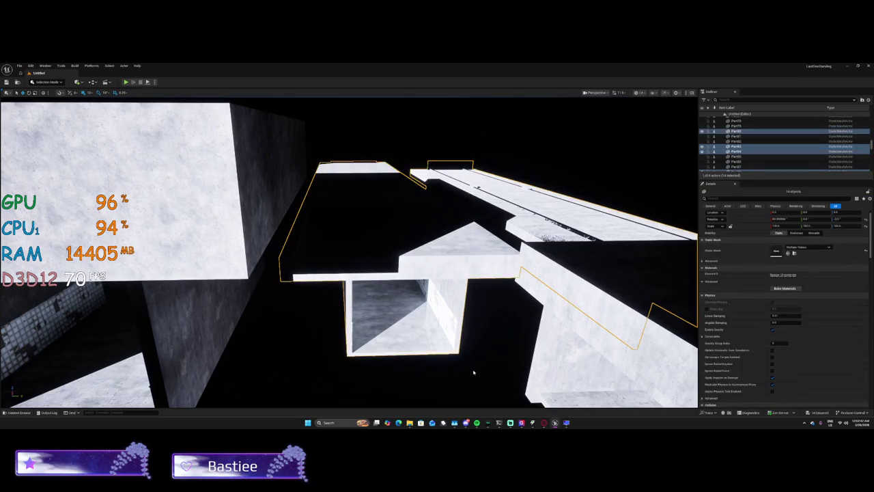
Bake all 14 selected white block pieces at once, then deselect and fly back toward the pillars.
click(788, 291)
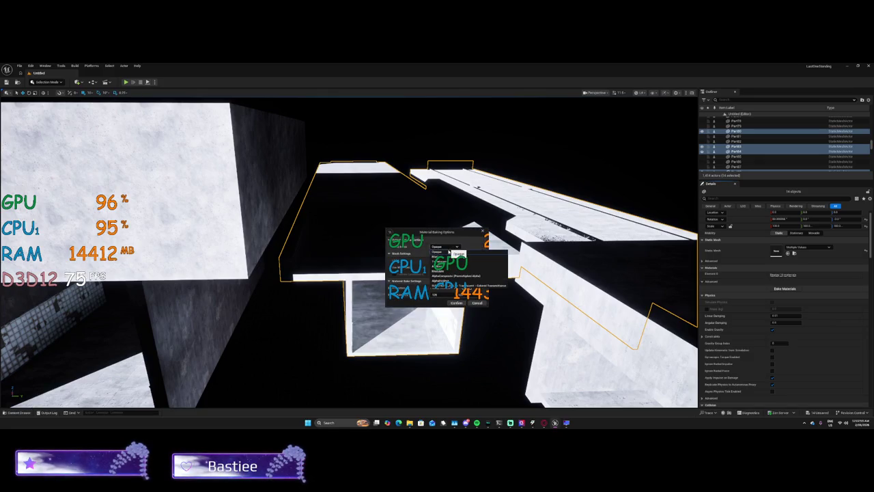
click(457, 303)
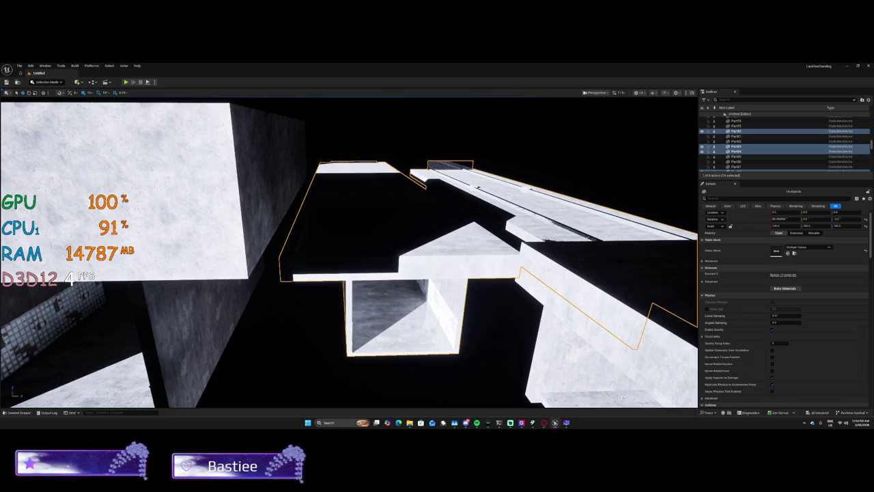
click(481, 382)
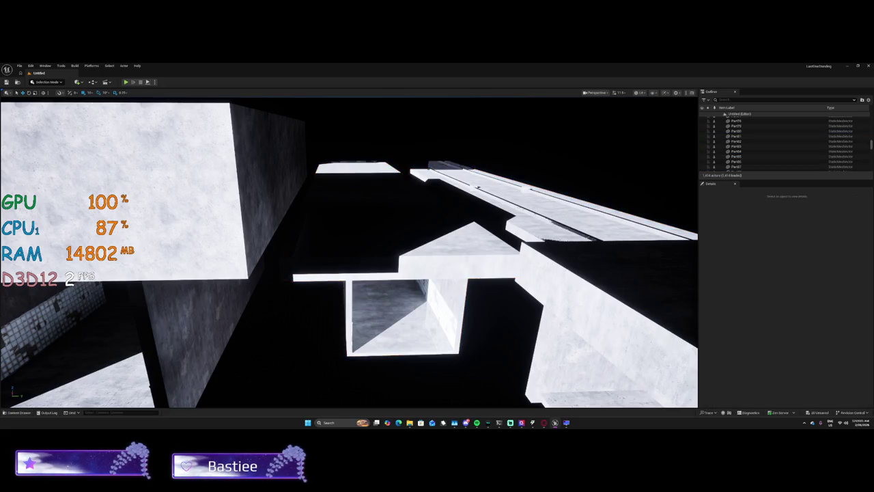
drag(481, 382, 482, 382)
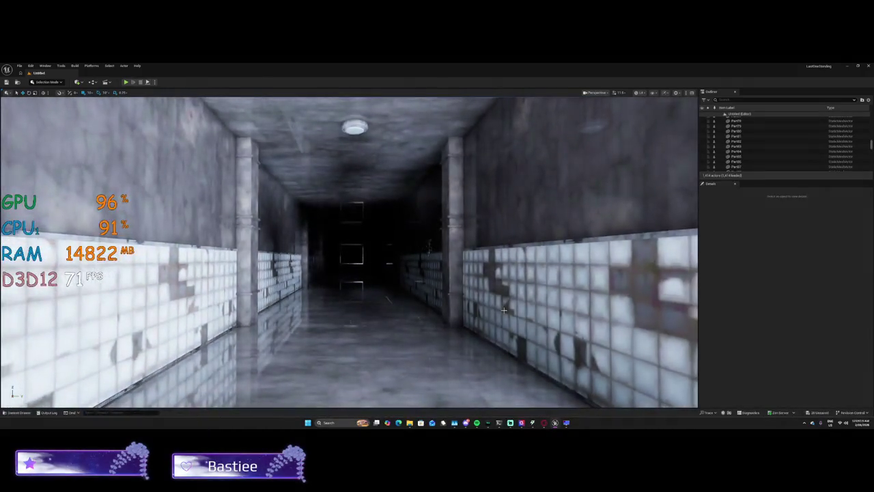
key(Up)
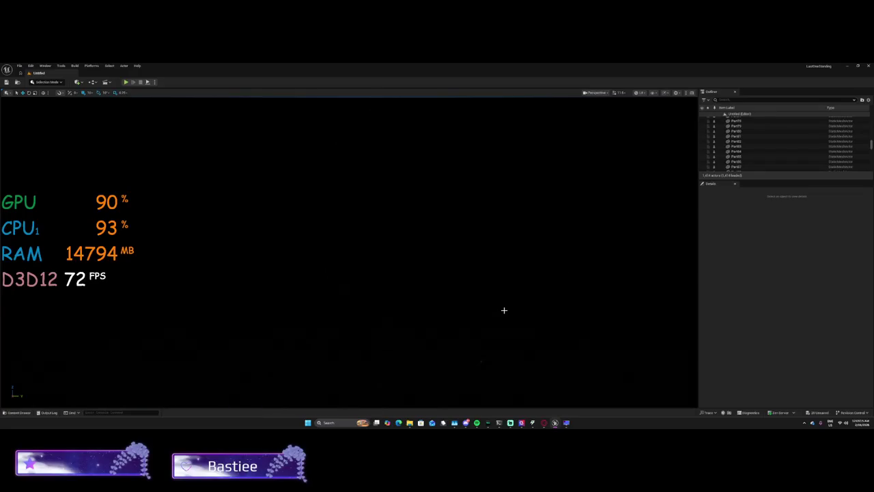
Select the SkyLight actor and set its Occlusion Tint to white.
drag(503, 310, 504, 310)
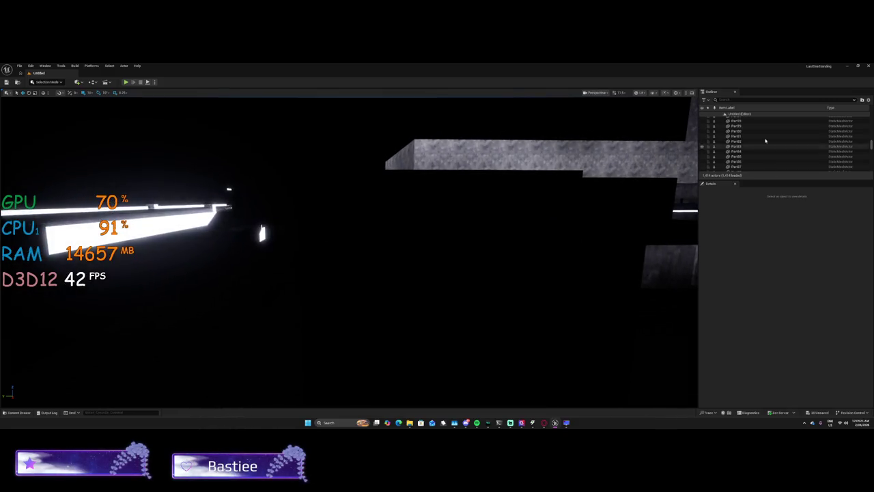
scroll(766, 140, up, 10)
scroll(872, 143, up, 10)
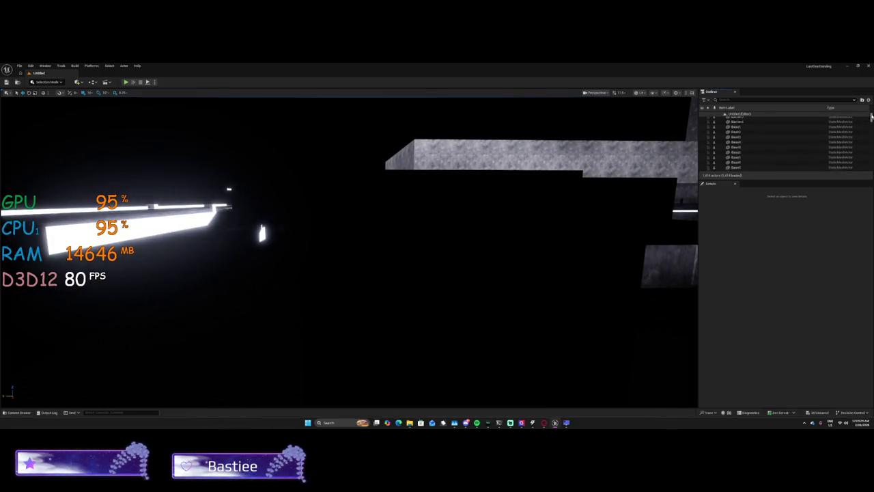
click(746, 129)
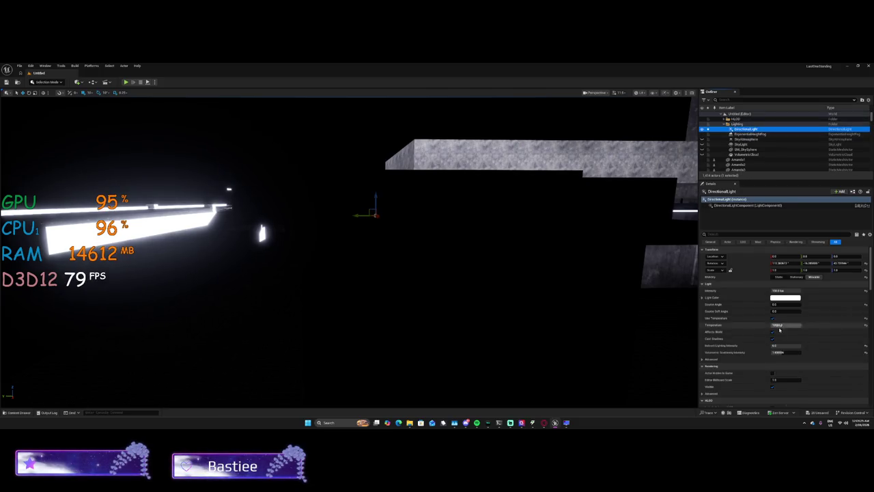
scroll(786, 347, down, 10)
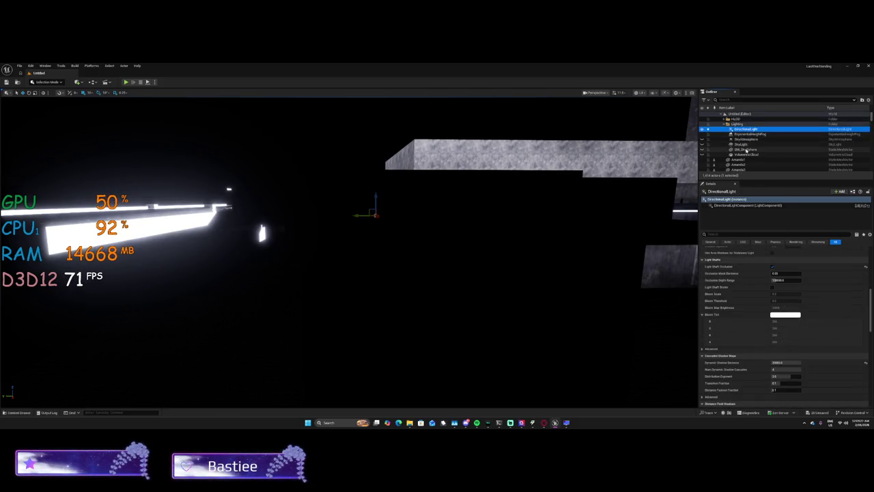
click(741, 144)
scroll(788, 262, down, 5)
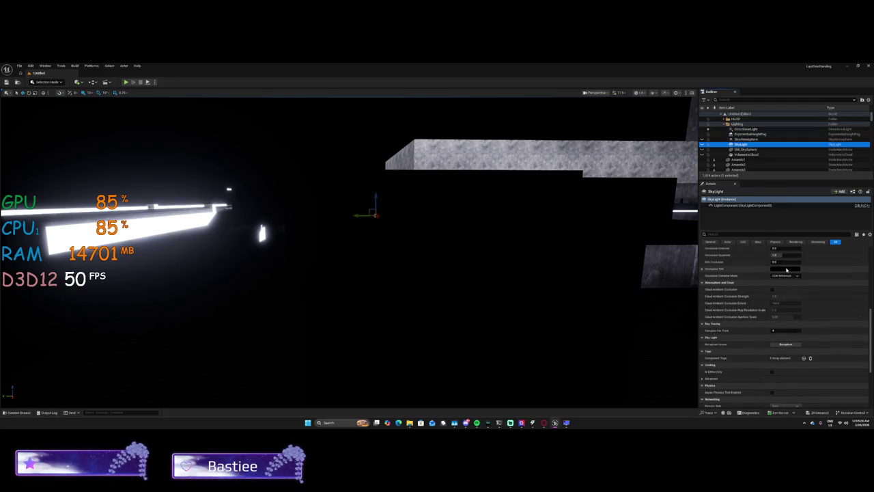
click(786, 269)
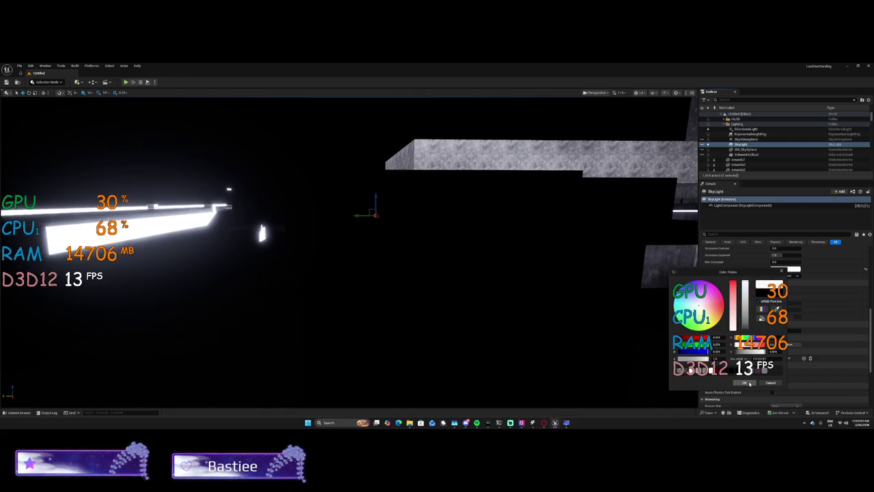
click(747, 383)
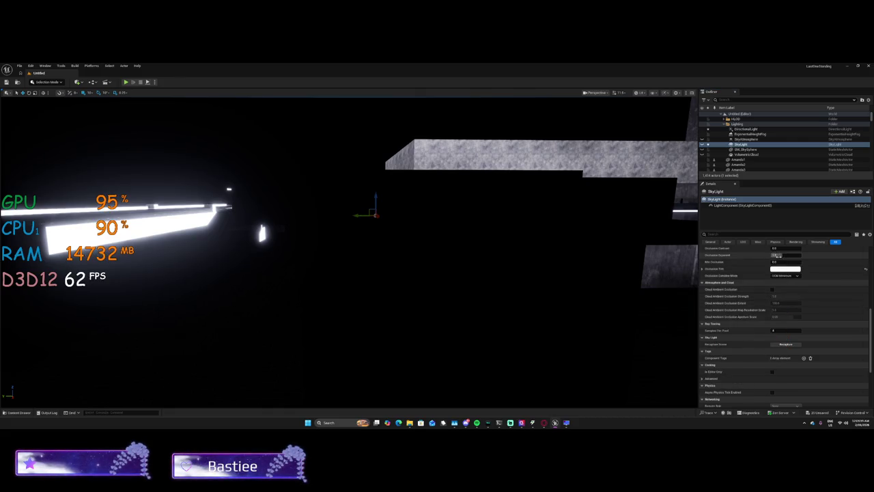
Set the SkyLight's Light Color to white.
scroll(782, 270, up, 1)
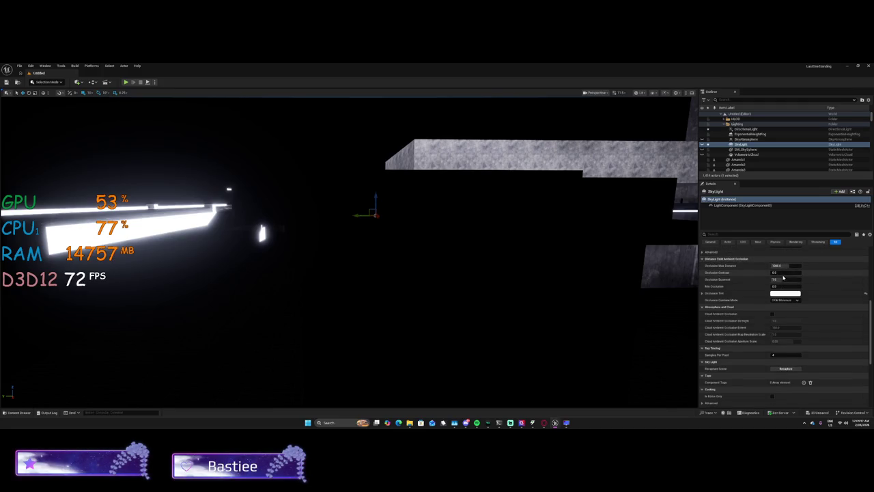
scroll(776, 287, up, 10)
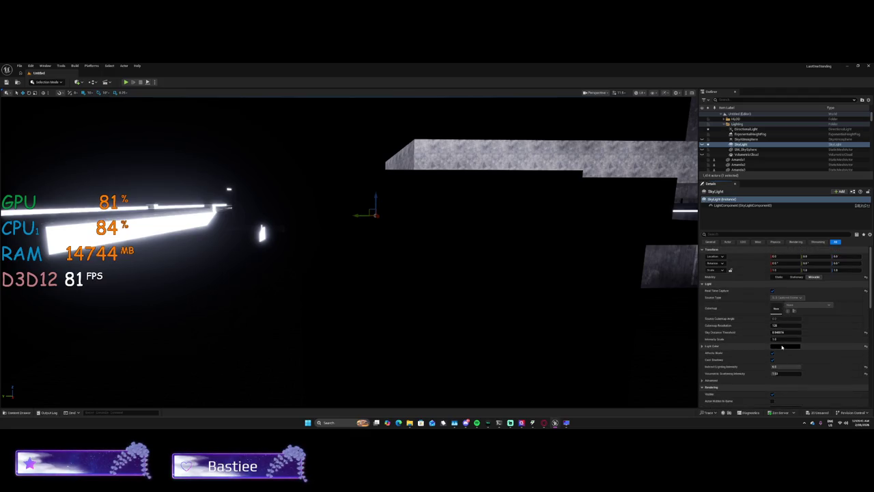
click(782, 346)
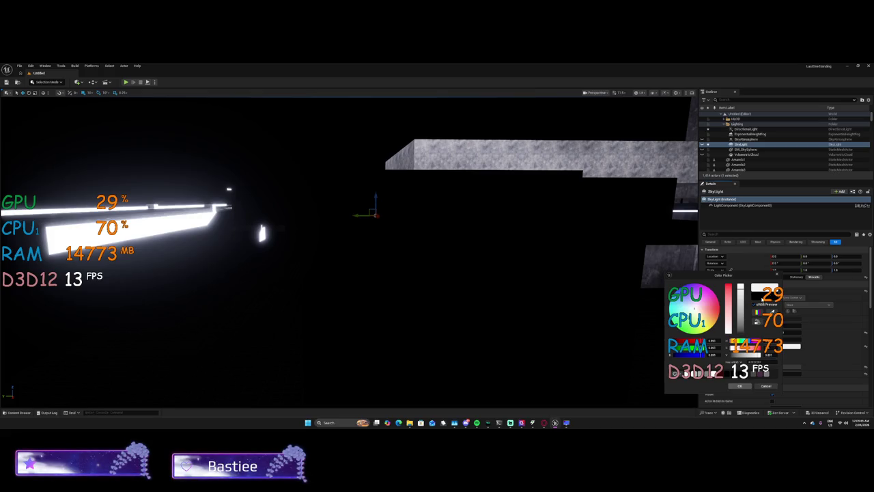
click(741, 387)
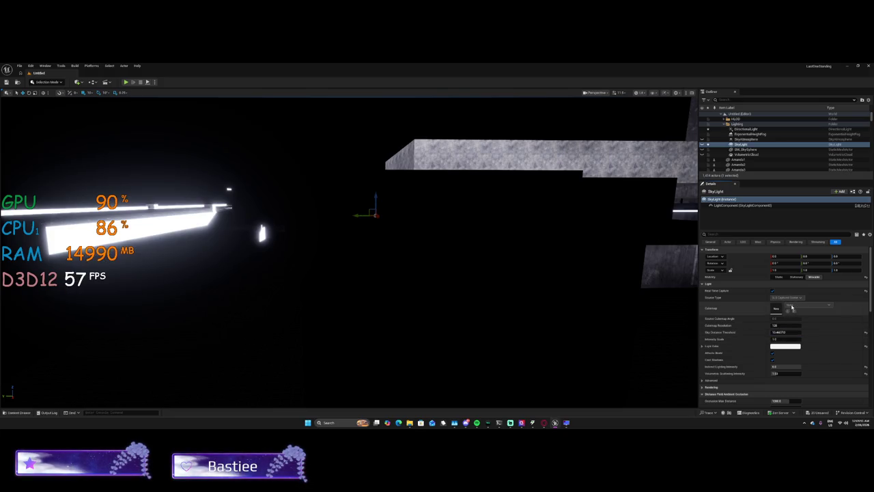
Toggle the visibility of the SkyLight and SM_SkySphere in the Outliner.
scroll(784, 314, down, 3)
click(702, 146)
click(702, 145)
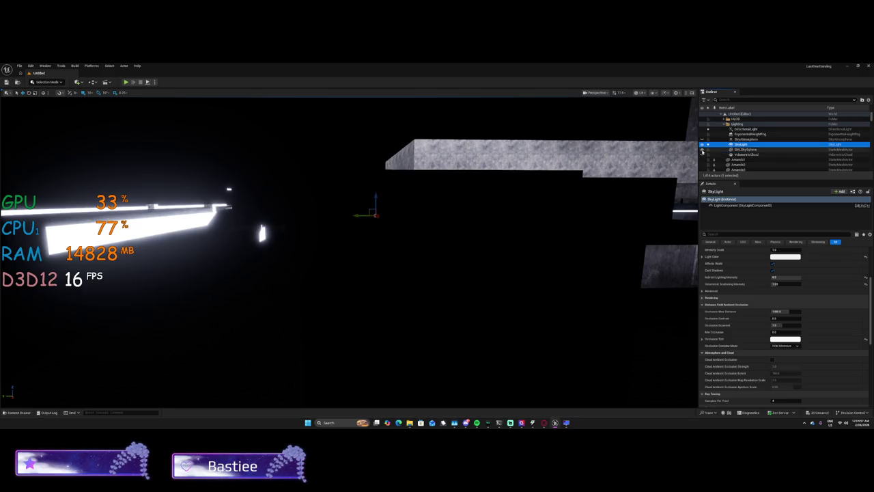
click(702, 149)
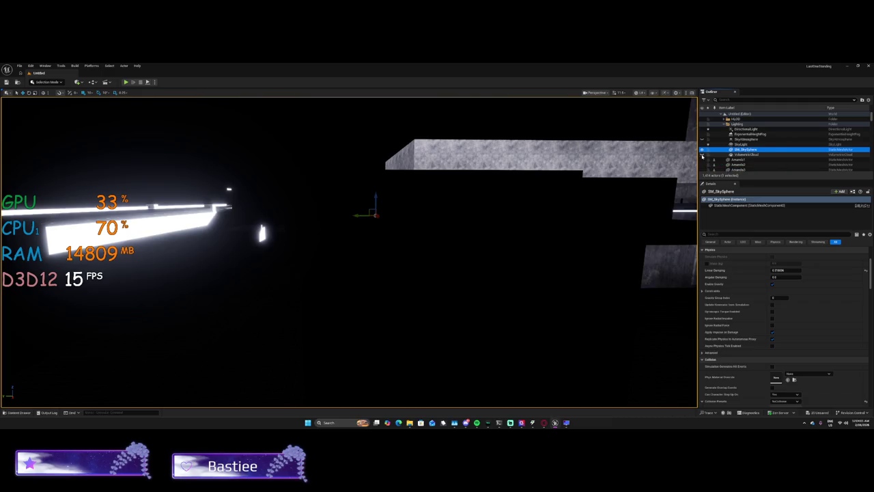
click(702, 139)
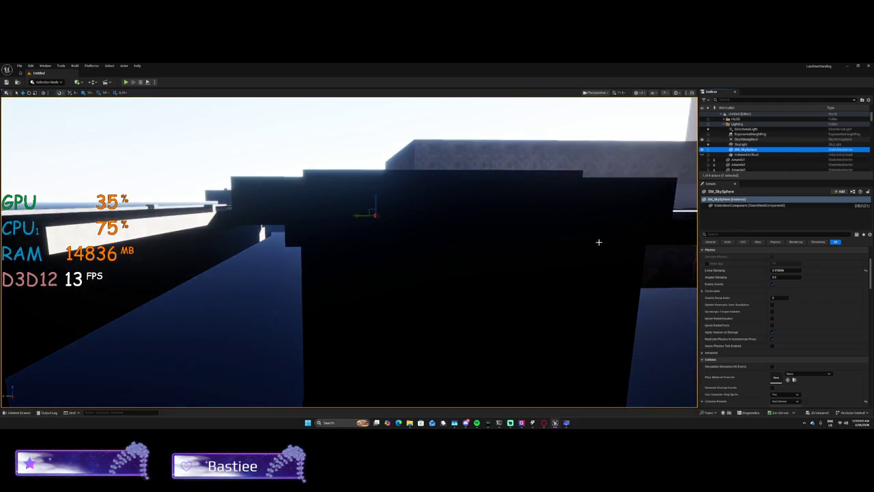
Scroll down repeatedly in the editor to look over the level under the bright sky.
scroll(599, 243, down, 10)
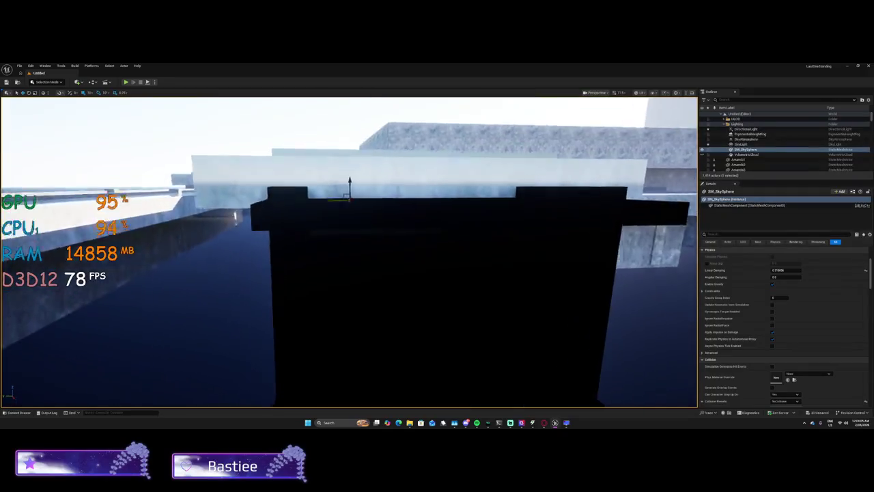
scroll(598, 243, down, 10)
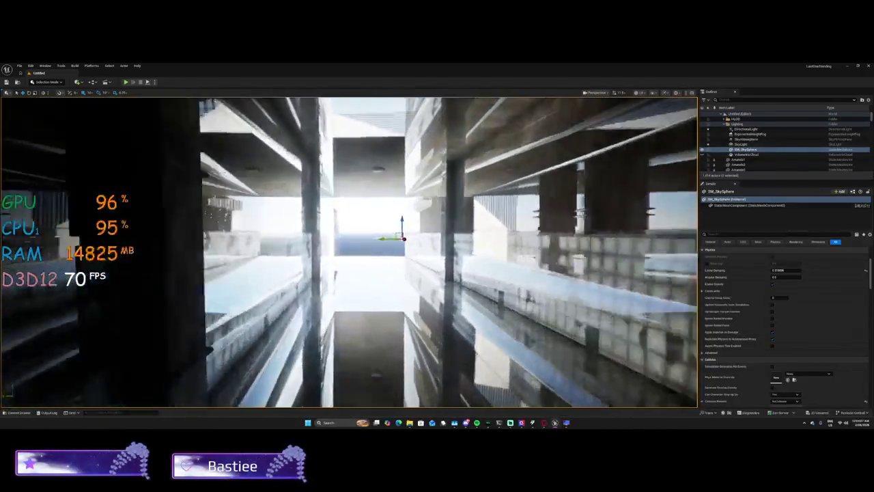
scroll(350, 251, down, 10)
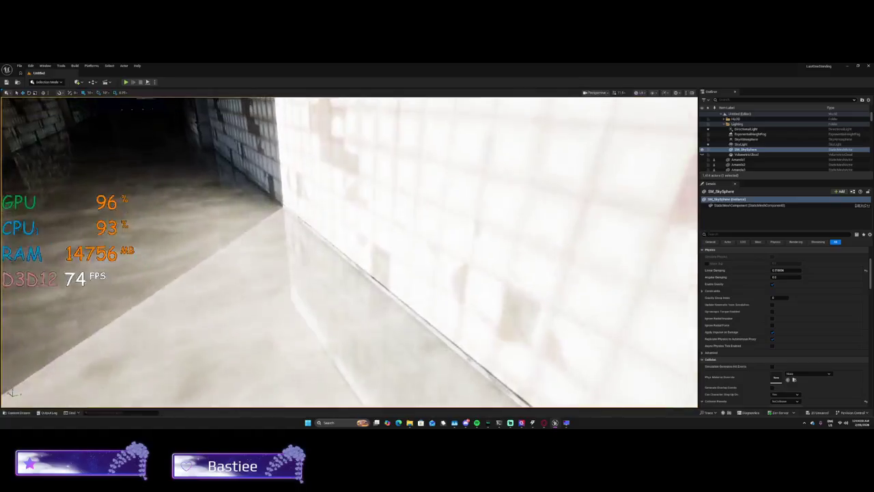
scroll(350, 252, down, 10)
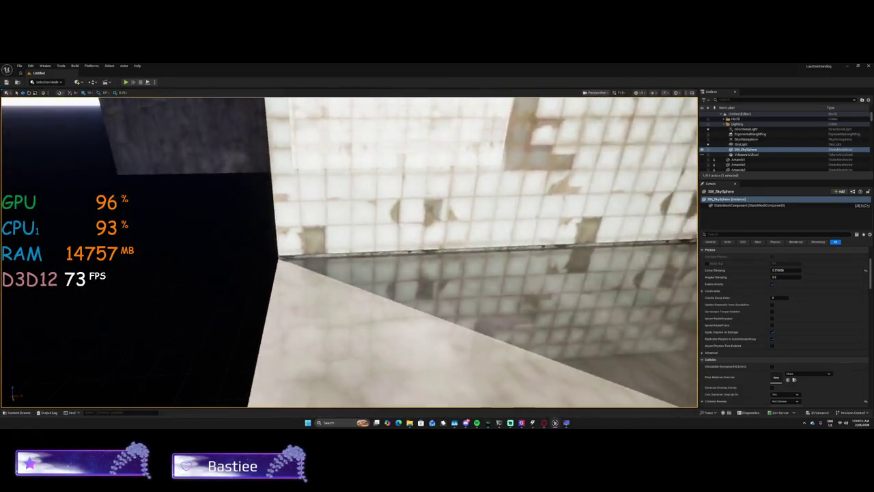
scroll(350, 251, down, 10)
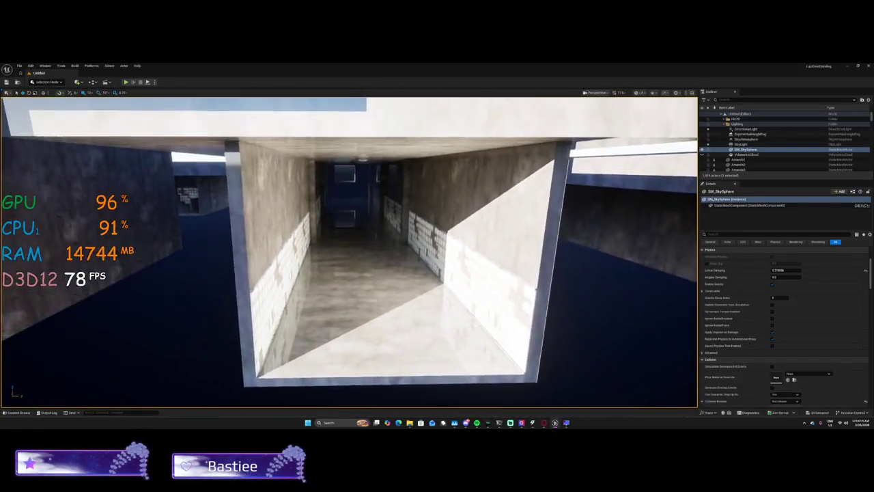
scroll(349, 251, down, 10)
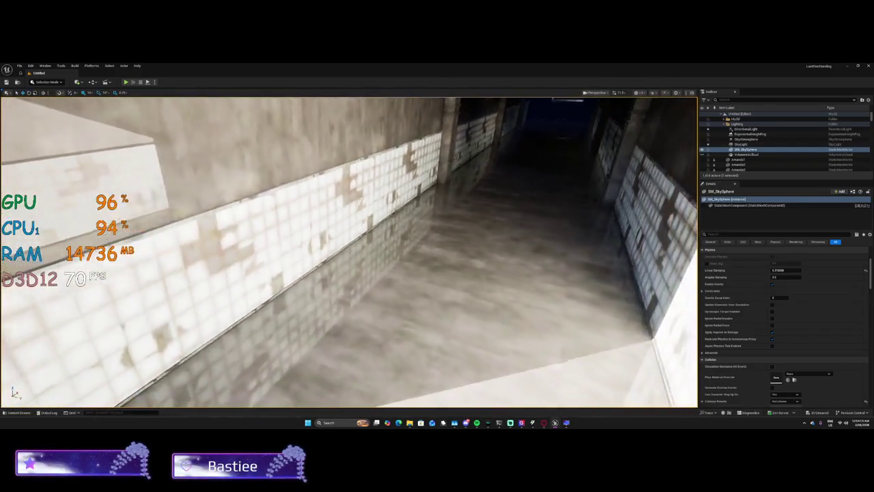
scroll(349, 252, down, 10)
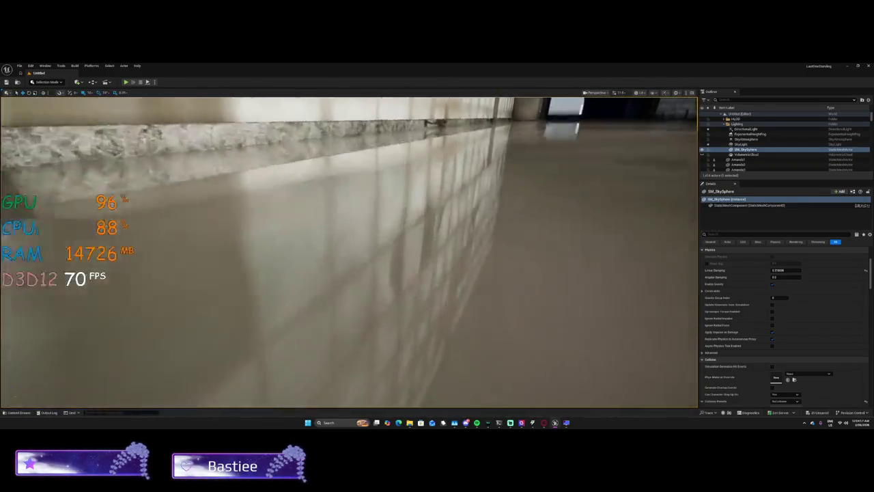
scroll(350, 252, down, 10)
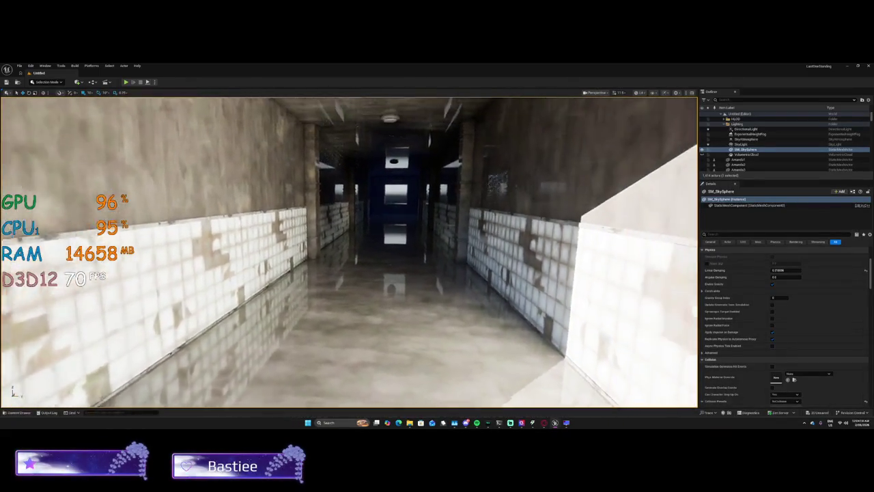
scroll(605, 256, down, 2)
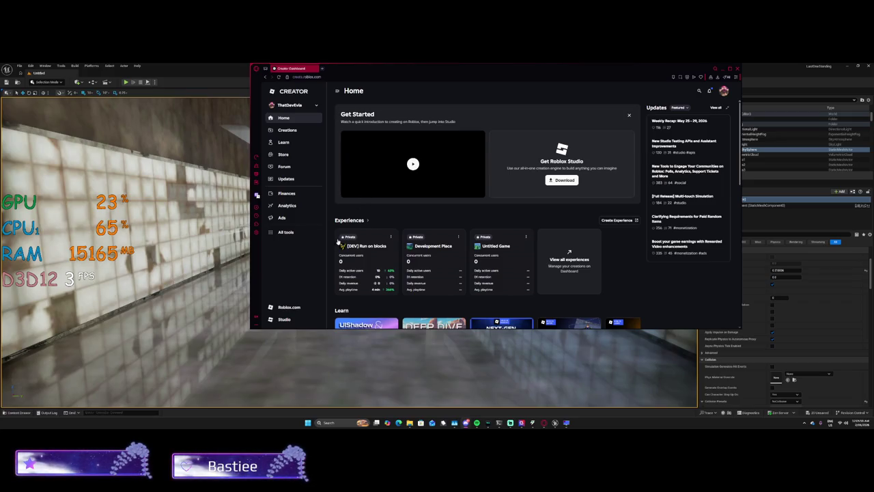
Switch to the group account and open its Finances > Payouts page.
click(287, 129)
click(287, 105)
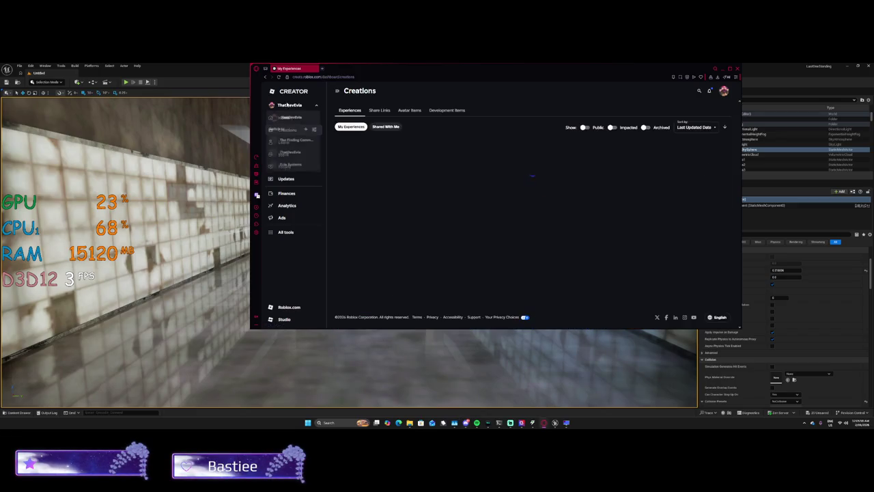
click(285, 165)
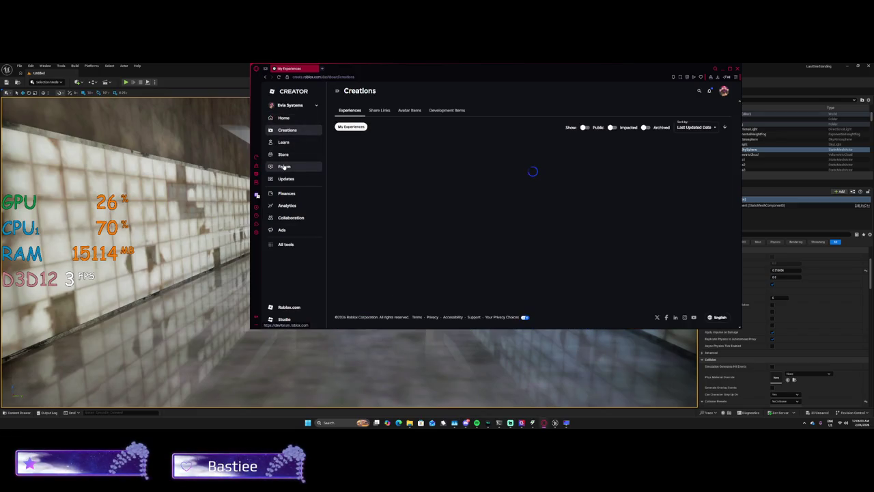
click(285, 195)
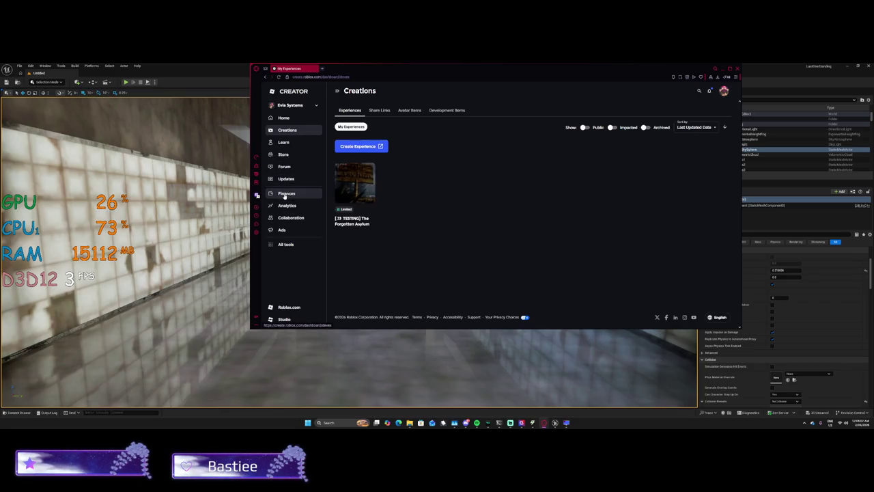
click(292, 121)
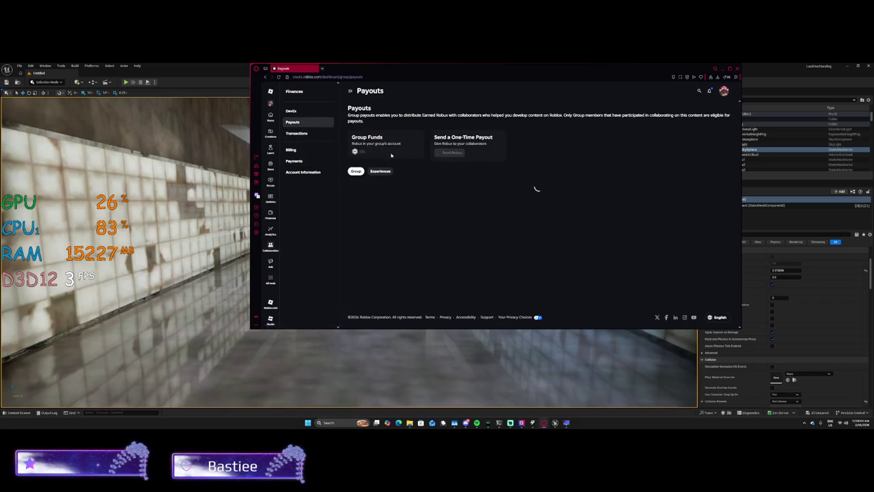
Set up a one-time 1,000 Robux payout to the collaborator found by username.
click(449, 151)
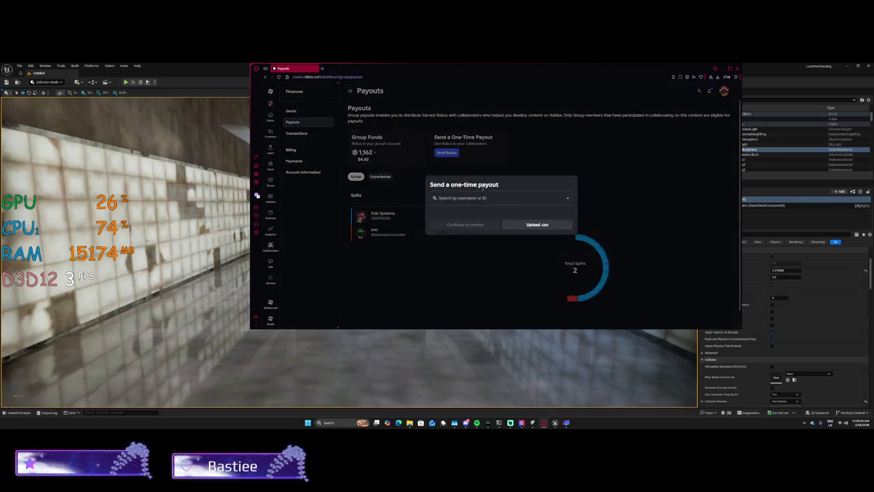
click(491, 199)
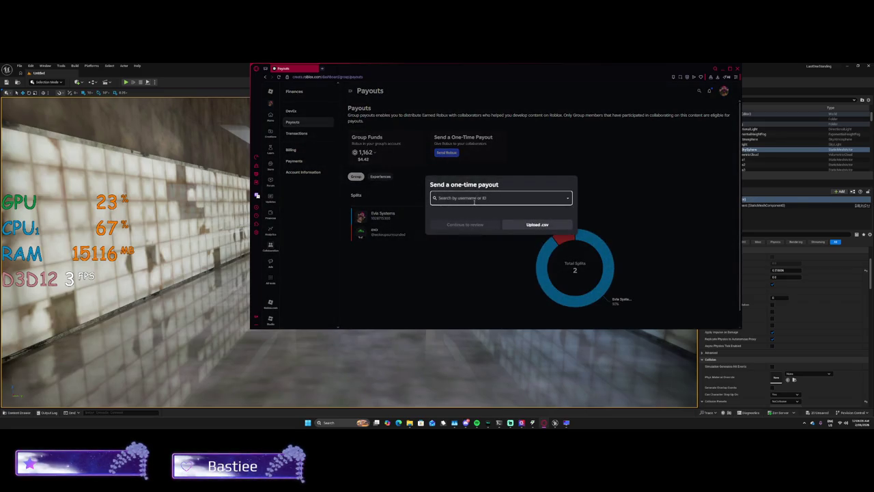
text(notm)
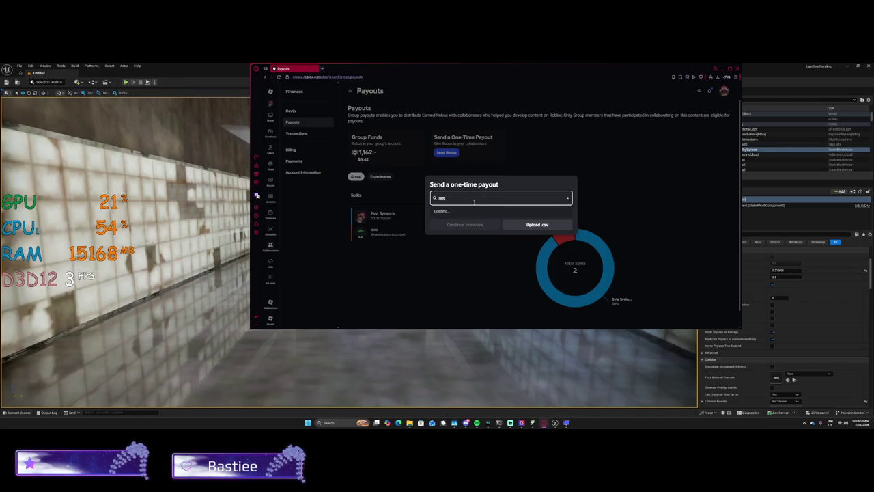
text(ikkel)
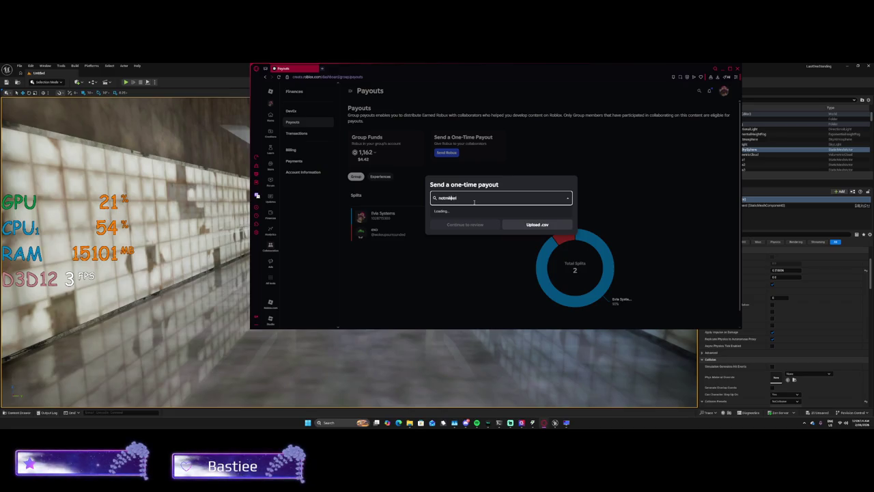
click(459, 215)
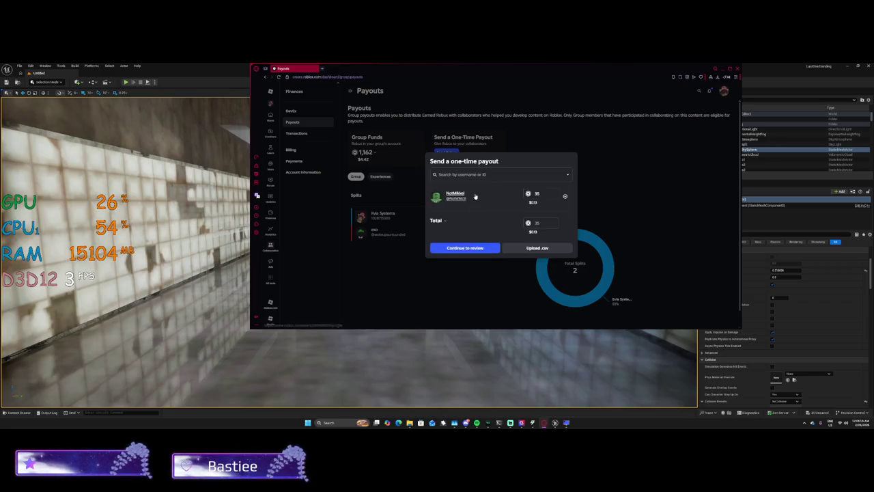
double_click(537, 194)
text(1000)
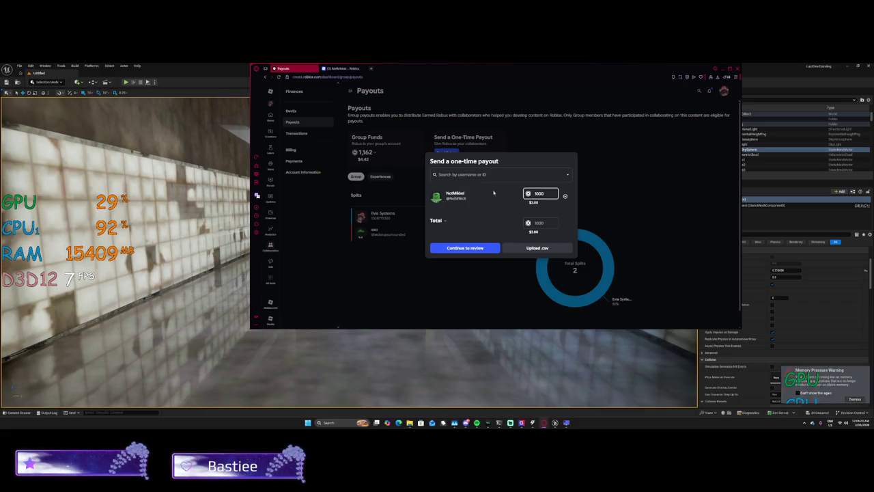
click(470, 248)
Confirm and send the payout, verifying with passkey and the Windows PIN, then check the recipient's profile.
click(478, 261)
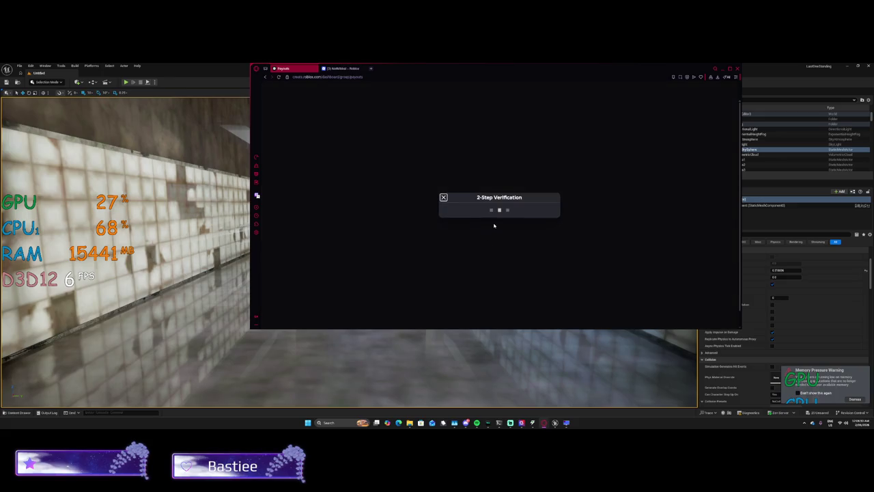
click(499, 252)
click(494, 244)
click(493, 239)
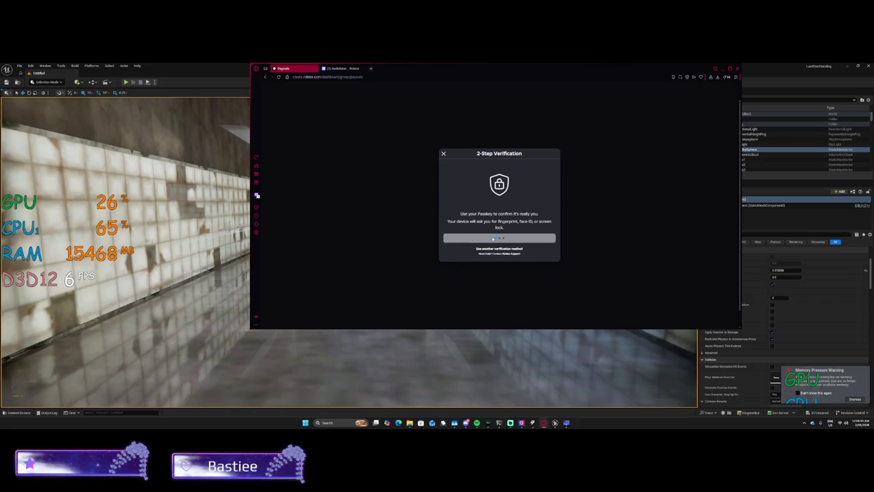
click(486, 226)
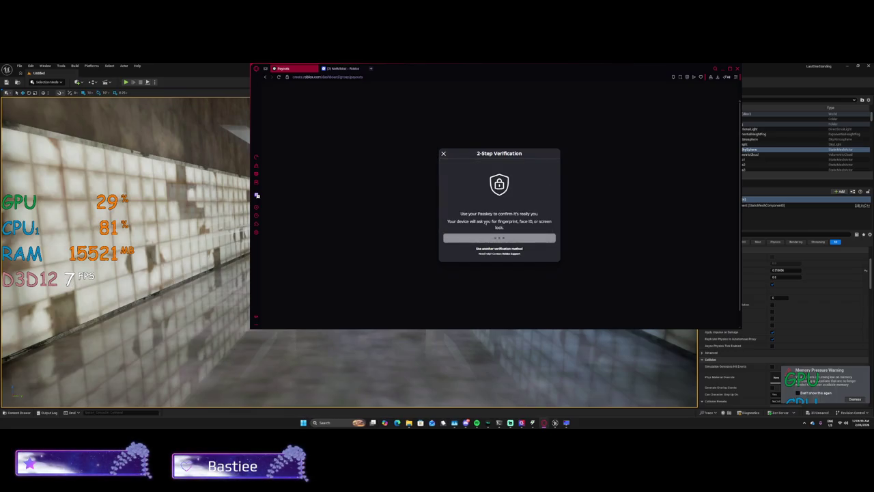
text(1234)
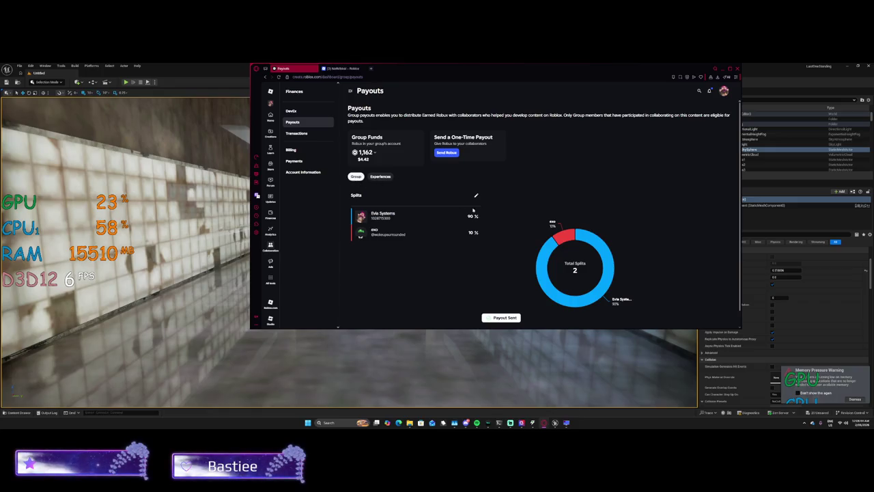
click(334, 69)
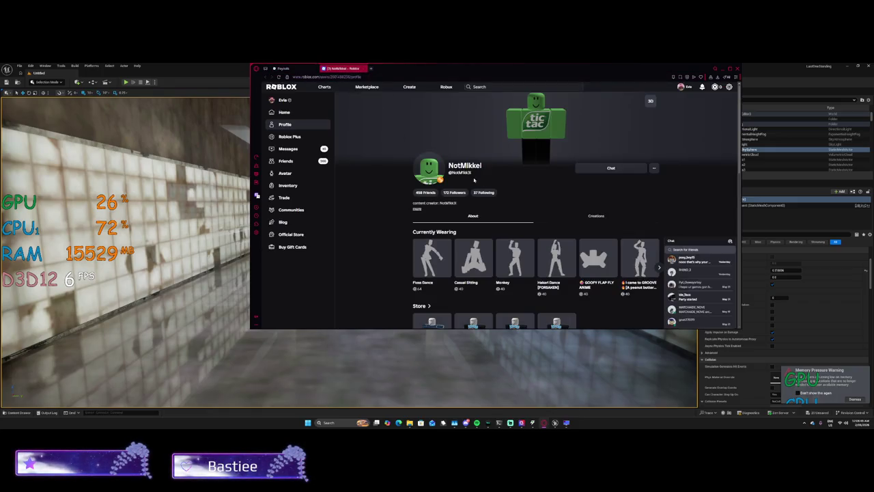
click(365, 68)
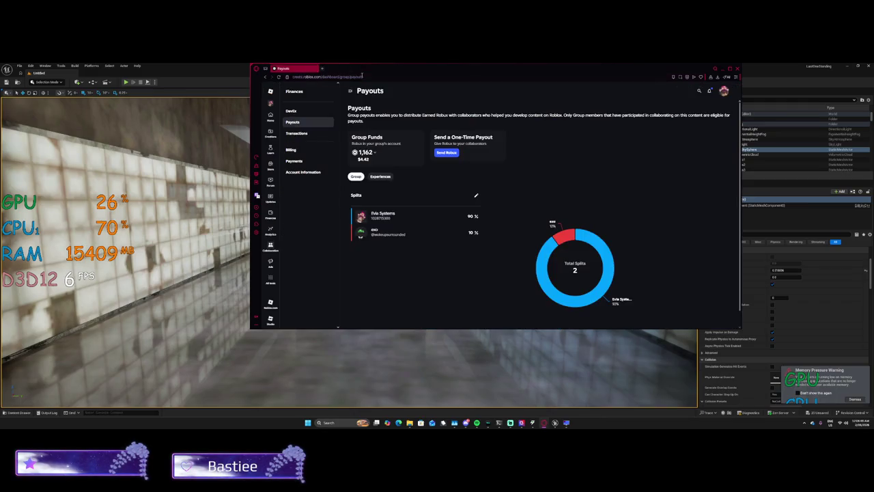
Open the group's Roles settings and show the Co Owner role's members.
click(271, 116)
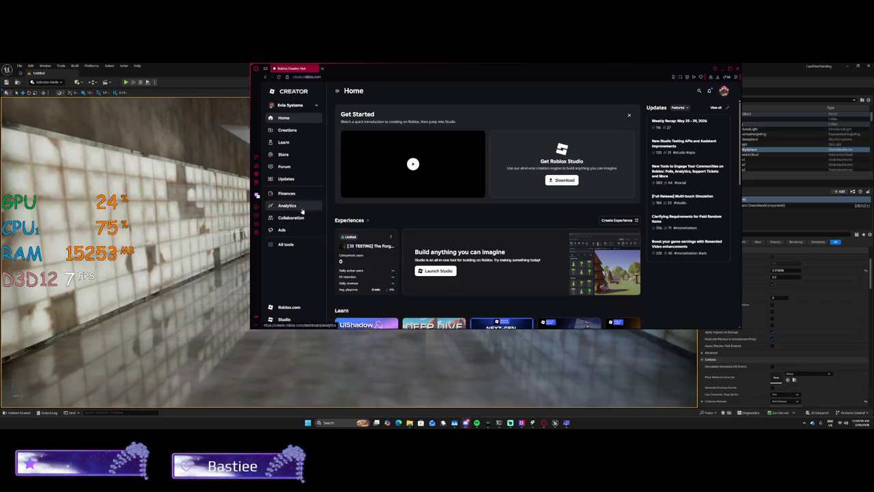
click(299, 104)
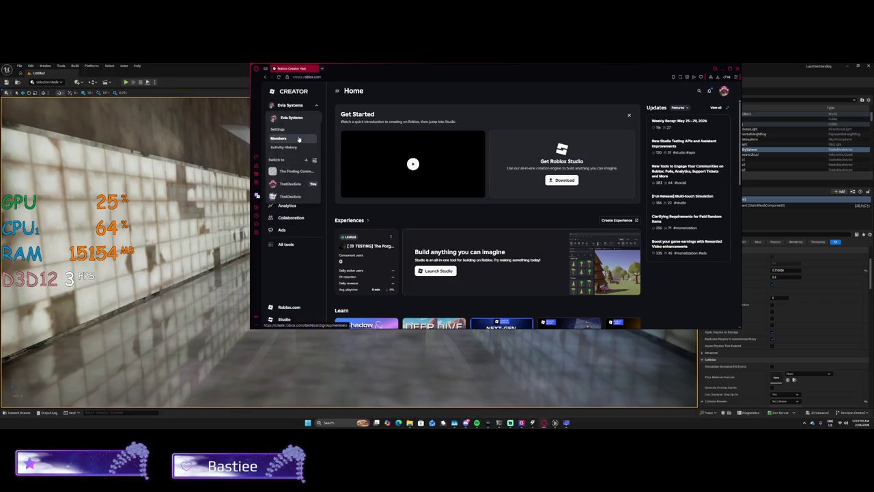
click(320, 134)
click(323, 133)
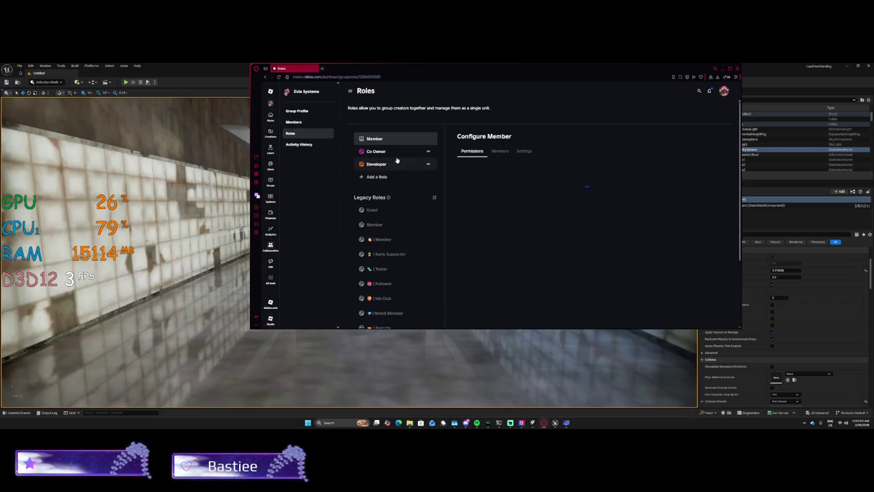
click(388, 151)
click(499, 151)
Add the pasted username as a new Co Owner member.
click(475, 168)
key(ctrl+v)
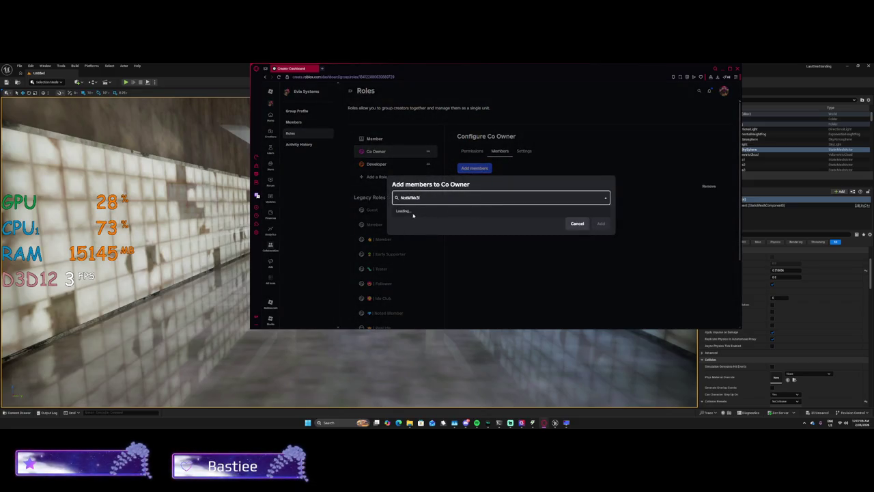
click(406, 213)
click(599, 232)
Save the Co Owner role's permissions and go to the group's member list.
click(473, 151)
scroll(498, 215, down, 10)
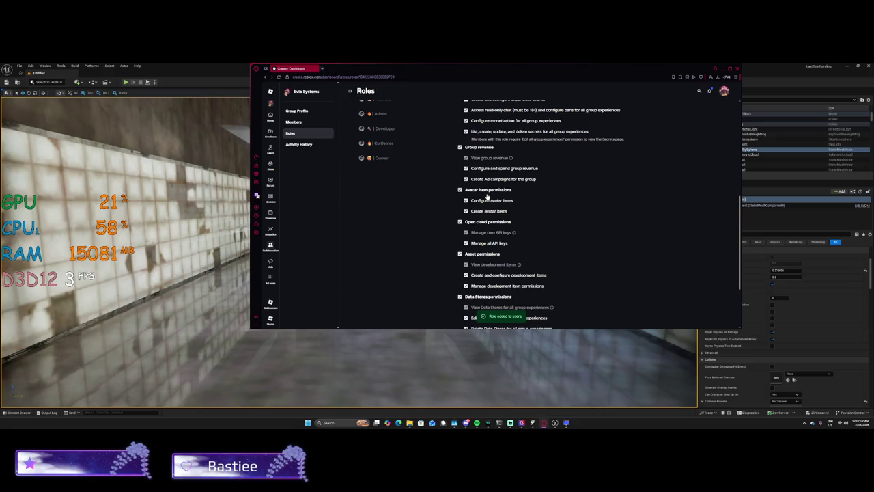
scroll(482, 239, down, 3)
click(477, 283)
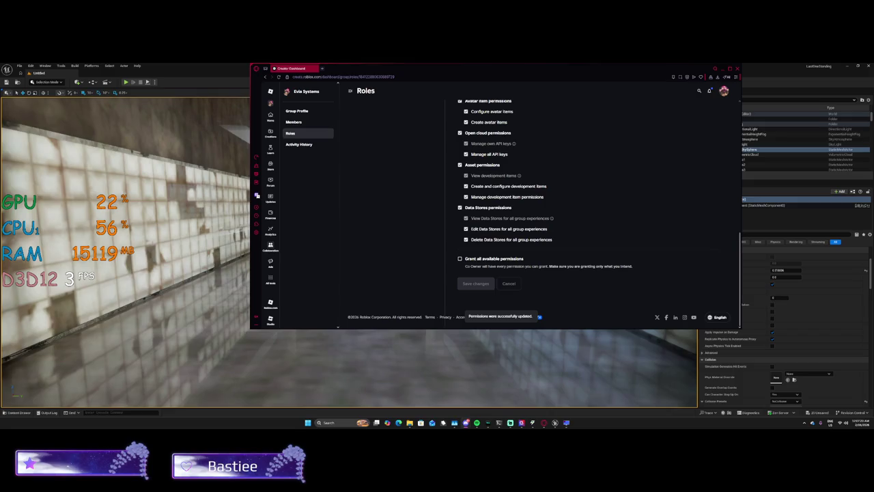
scroll(358, 237, up, 10)
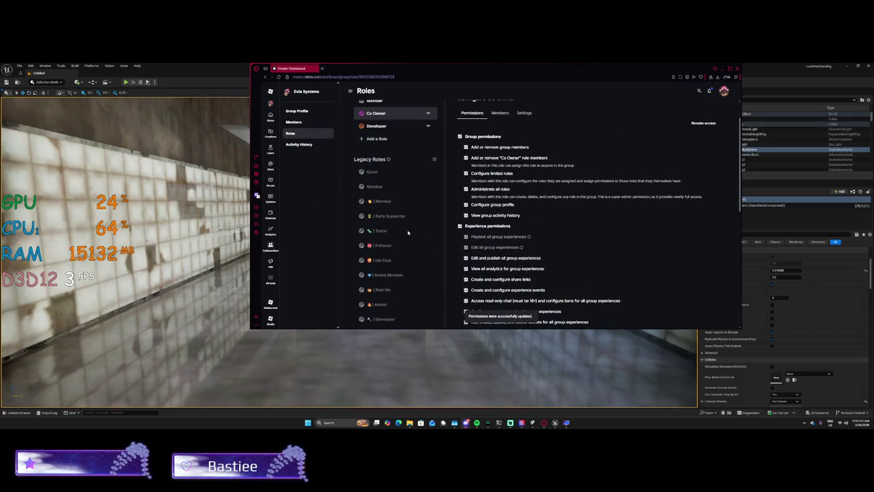
click(293, 122)
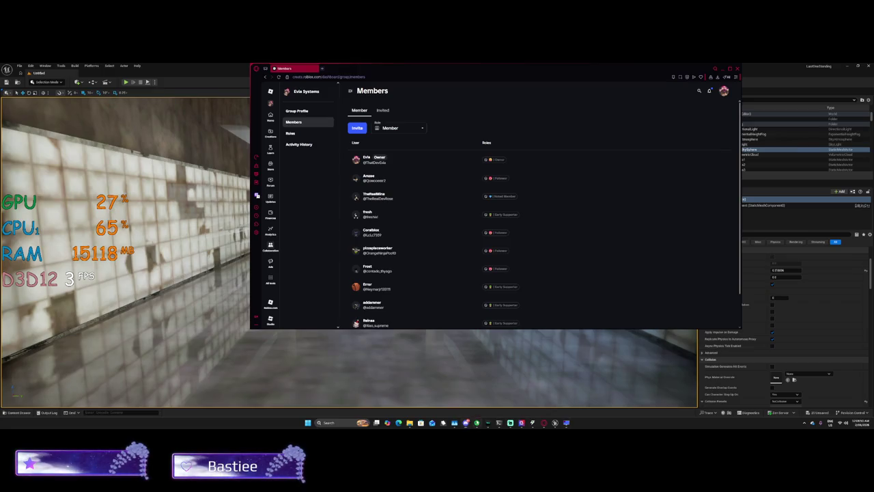
Bring Spotify forward and show the synced lyrics for the playing song 'Criminal'.
click(476, 423)
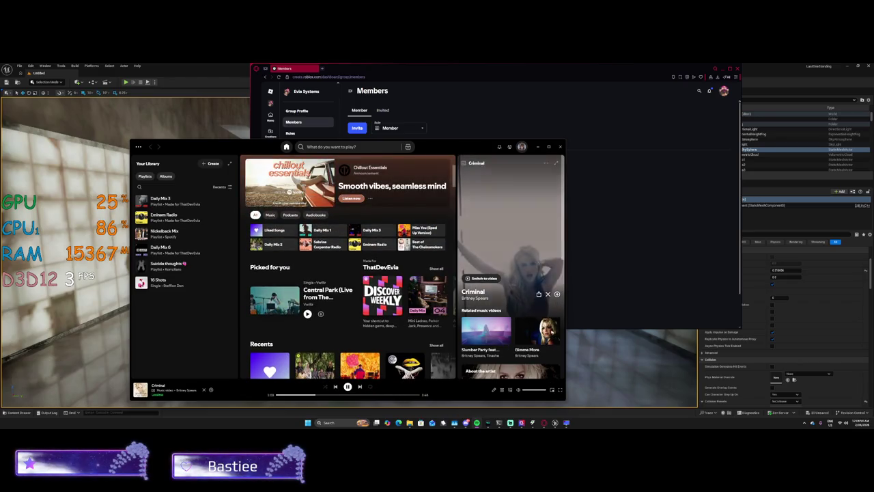
click(494, 390)
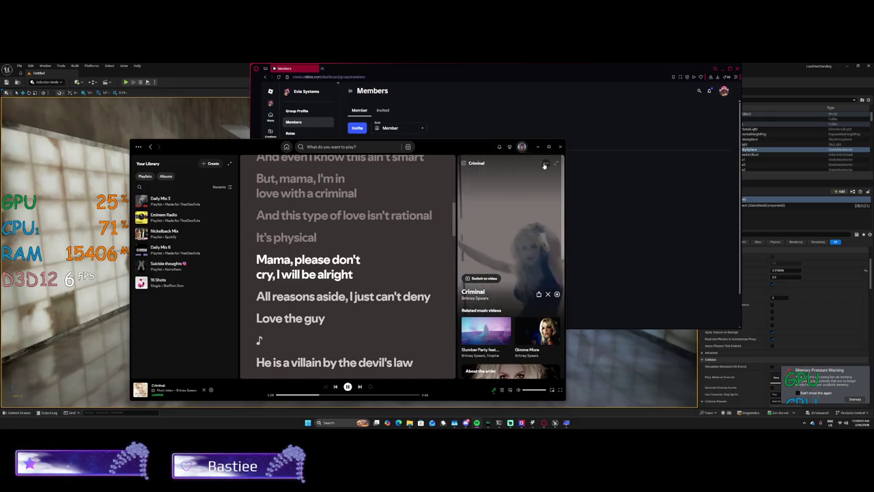
click(545, 165)
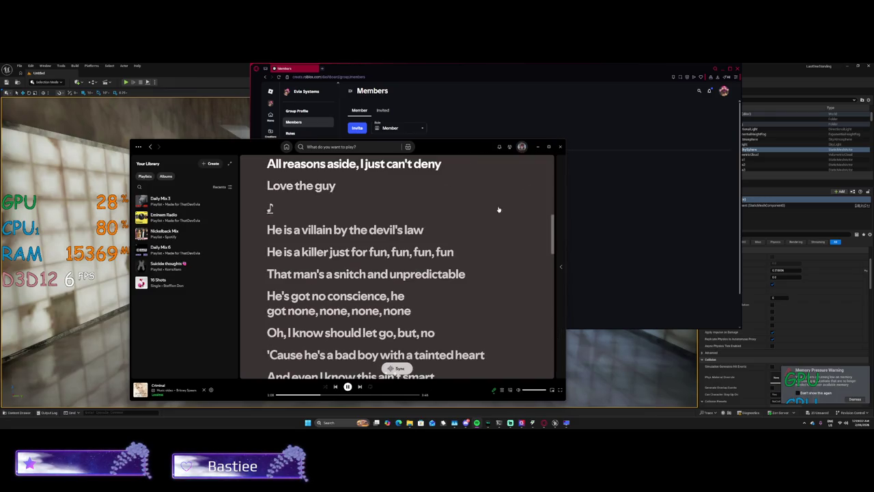
click(561, 266)
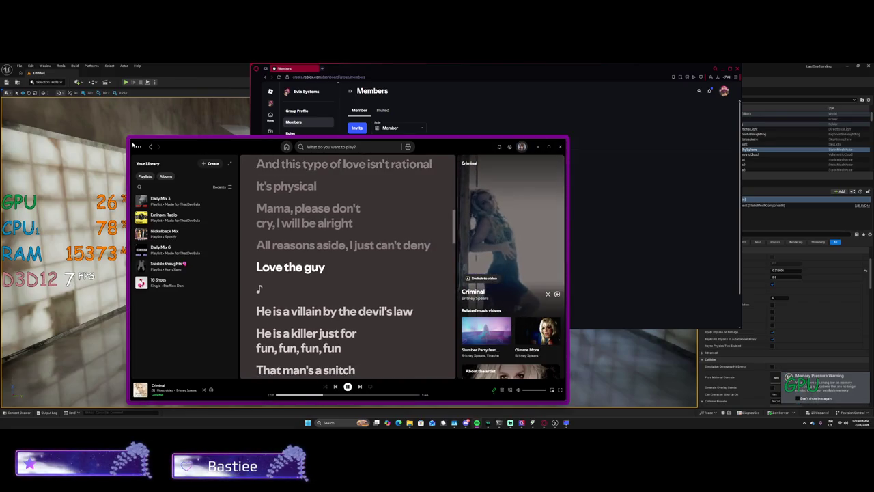
Narrow the Spotify window so lyrics fill it, and move it toward the upper right.
drag(134, 145, 361, 130)
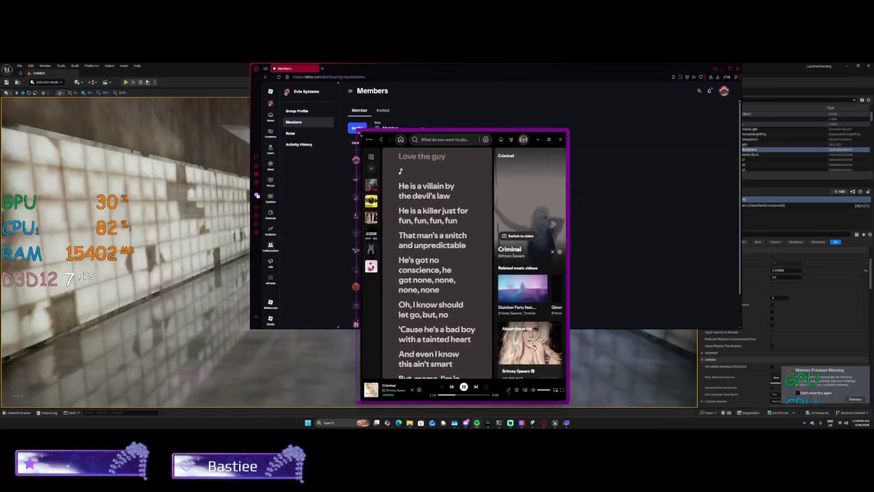
click(500, 155)
click(375, 156)
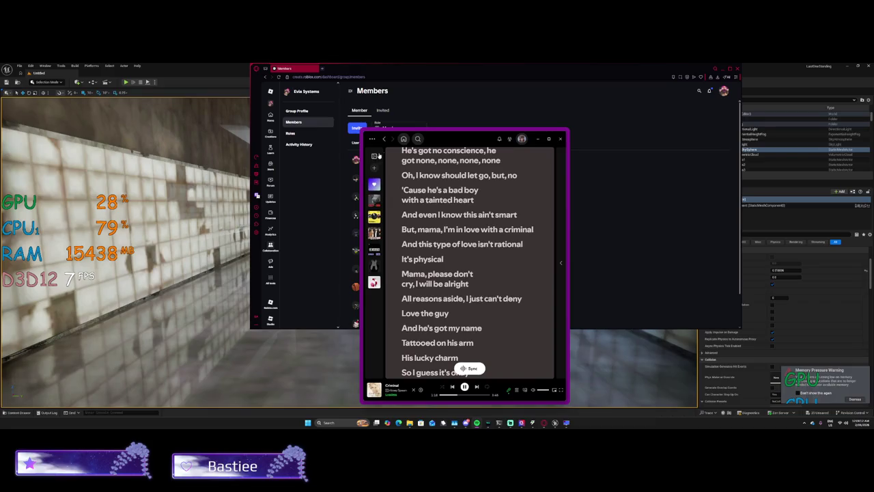
mouse_move(441, 142)
mouse_down()
mouse_move(676, 105)
mouse_move(707, 86)
mouse_move(550, 94)
mouse_up()
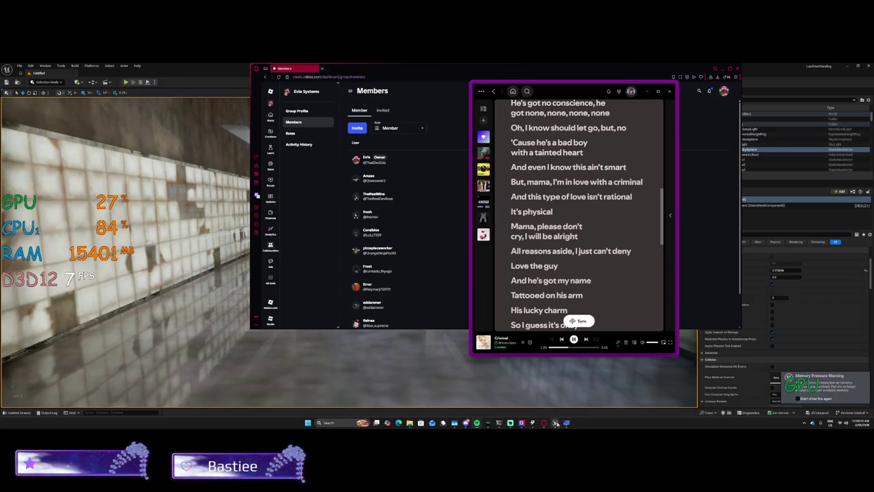
click(362, 422)
Try opening System Properties via search and the Run dialog with sysdm.cpl, dismissing the cannot-find error.
text(system)
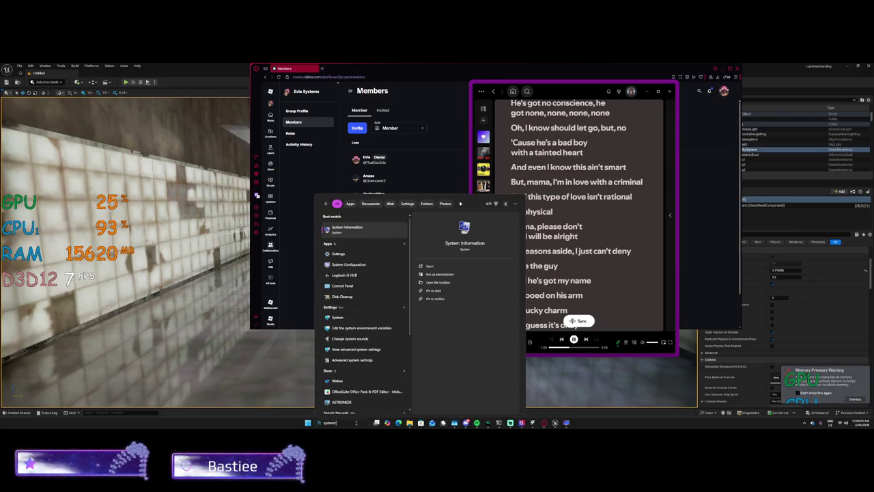
text(cpy)
key(BackSpace)
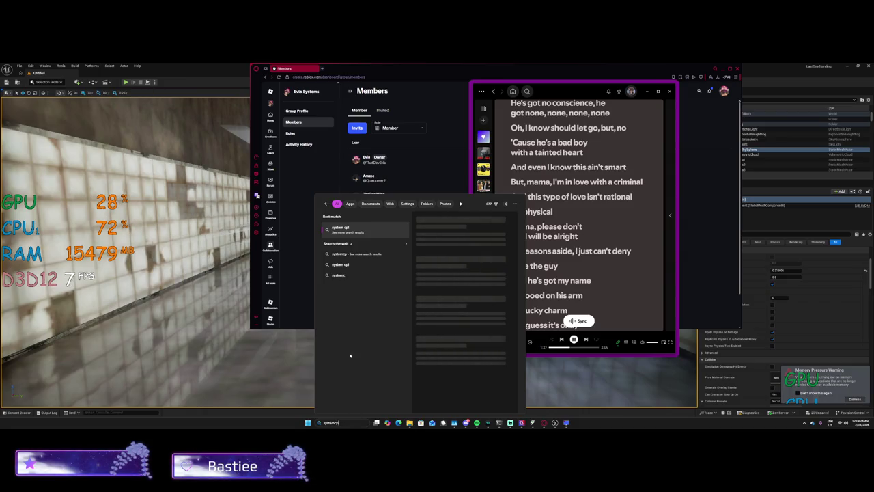
click(310, 303)
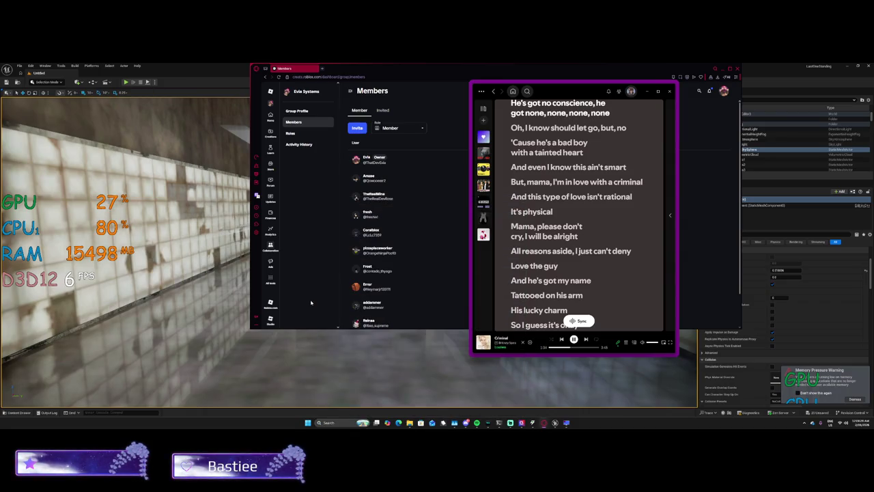
key(super+r)
text(sysdm.cpl)
key(End)
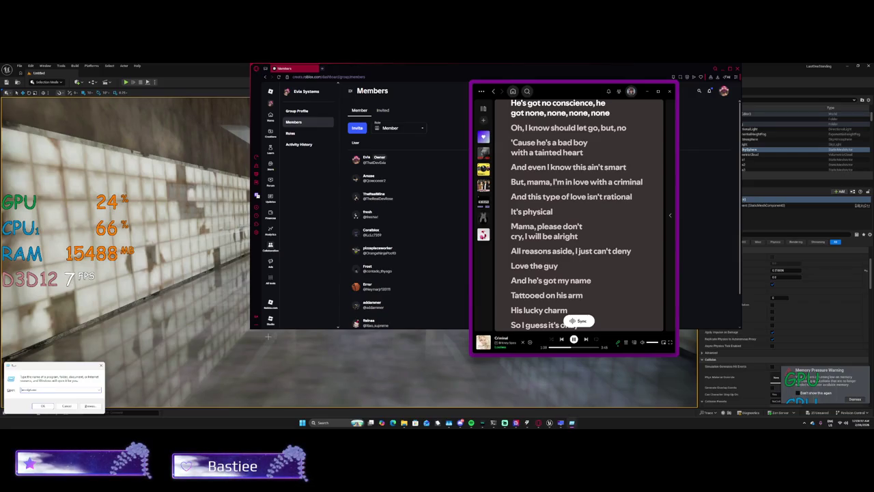
key(shift+Home)
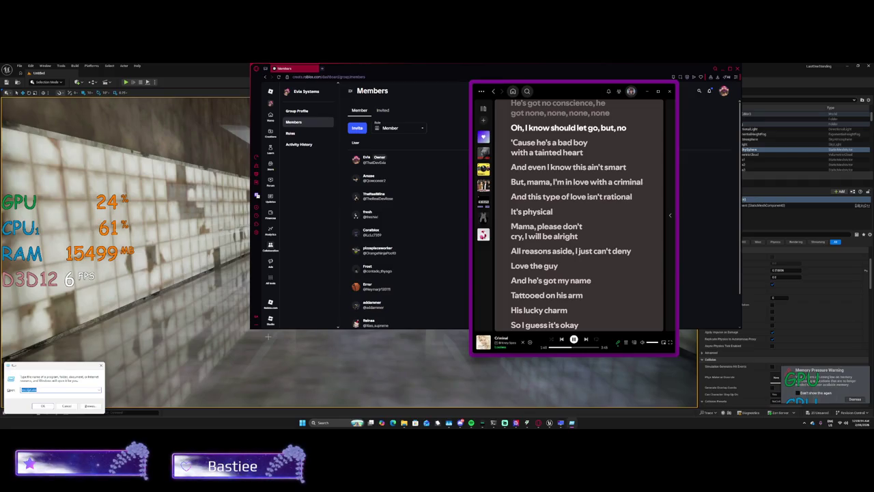
key(BackSpace)
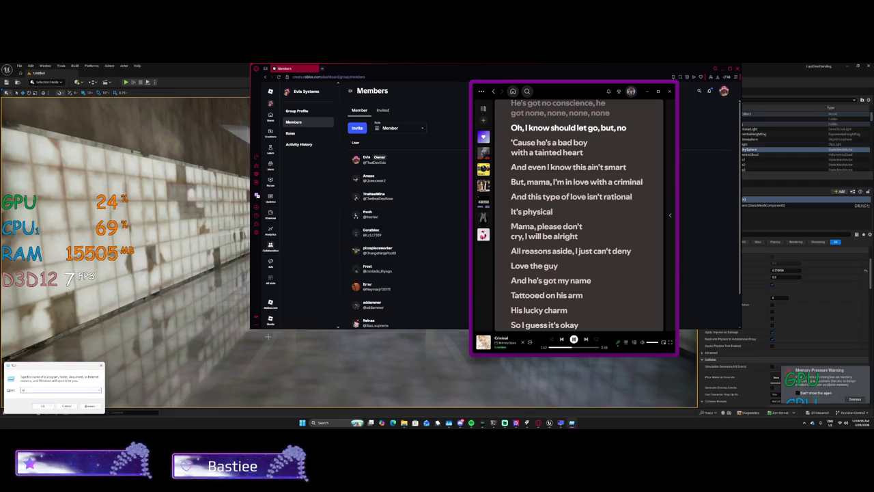
key(Return)
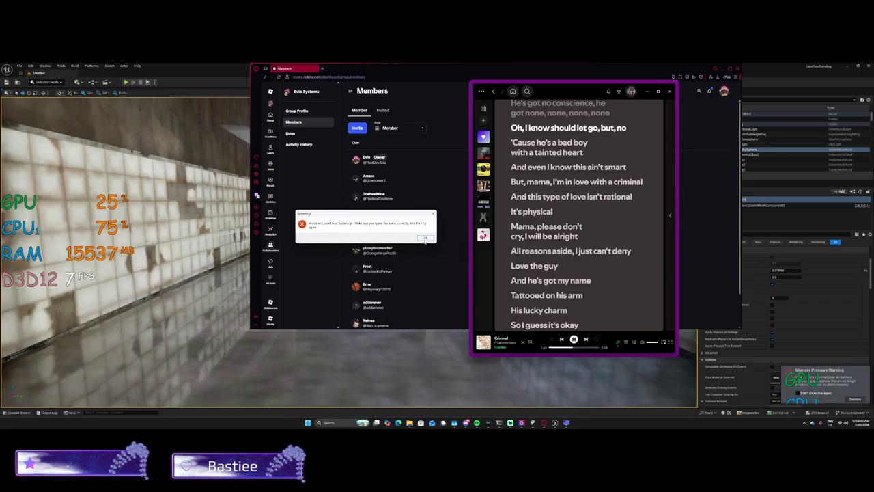
key(Return)
Open Task Manager from a 'pagefile' Windows search.
click(332, 422)
text(pagefile)
key(Return)
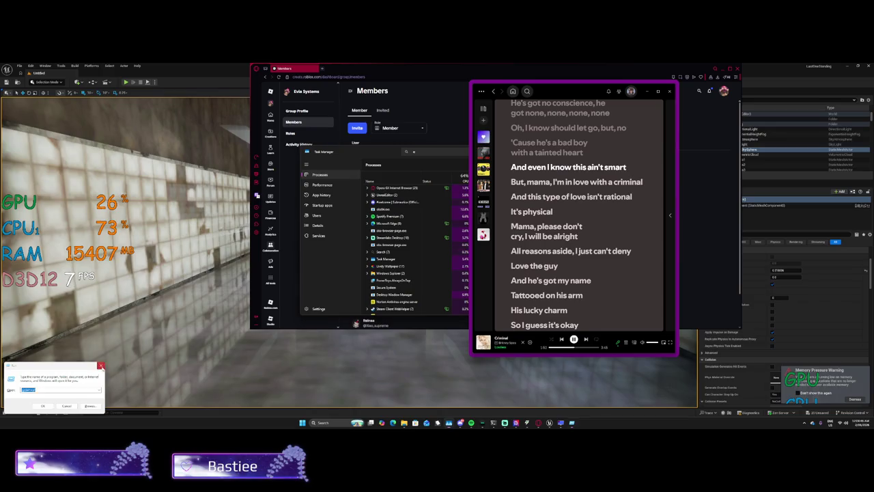
key(Escape)
Search 'envi' and open Edit the system environment variables.
click(323, 420)
text(pagefil)
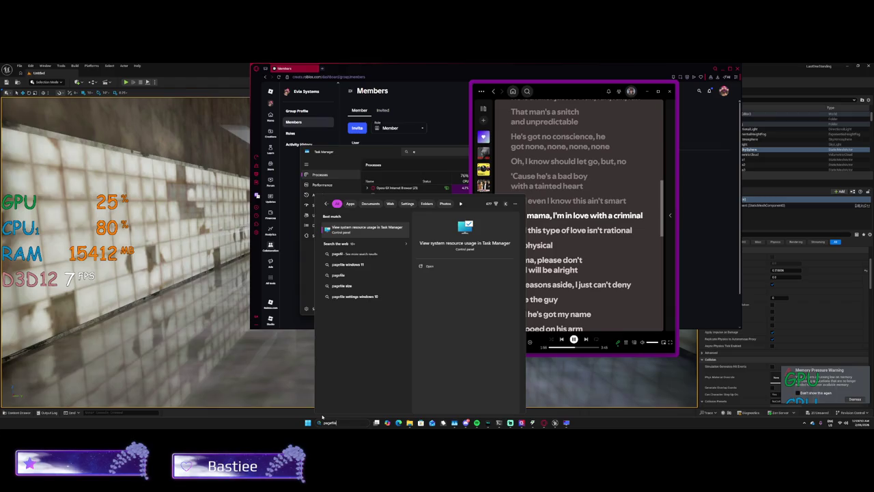
key(BackSpace)
key(BackSpace)
key(BackSpace)
text(envi)
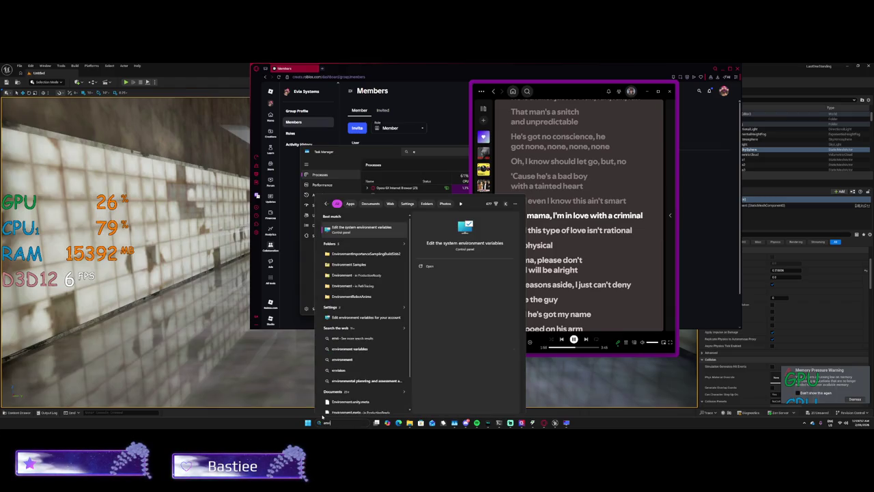
key(Return)
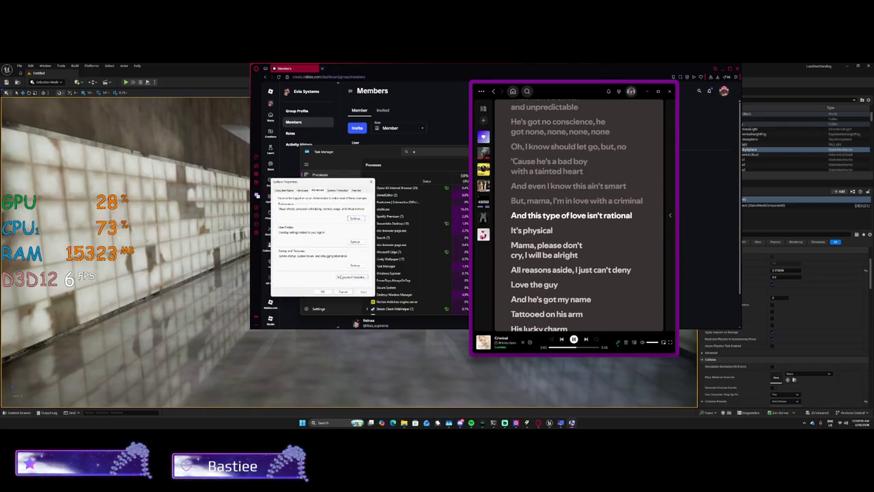
Review Performance Options' virtual memory settings, leaving processor scheduling on Programs.
click(354, 218)
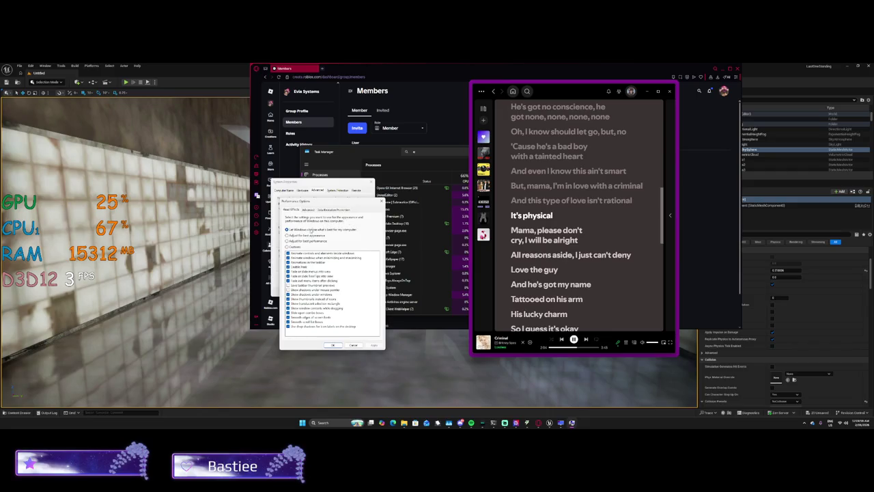
click(308, 209)
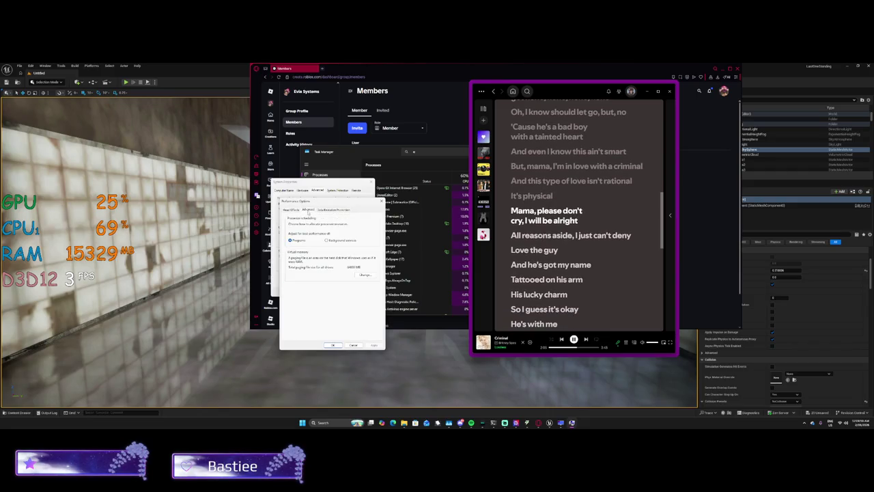
click(354, 274)
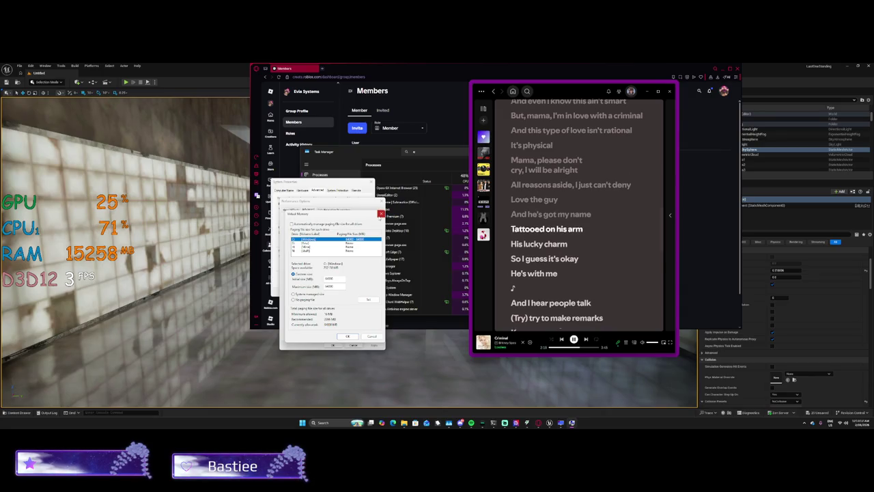
click(379, 215)
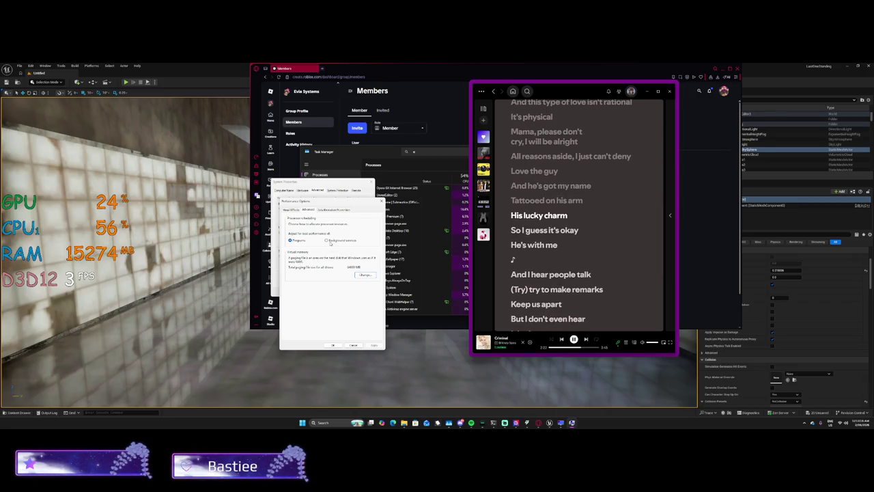
click(327, 240)
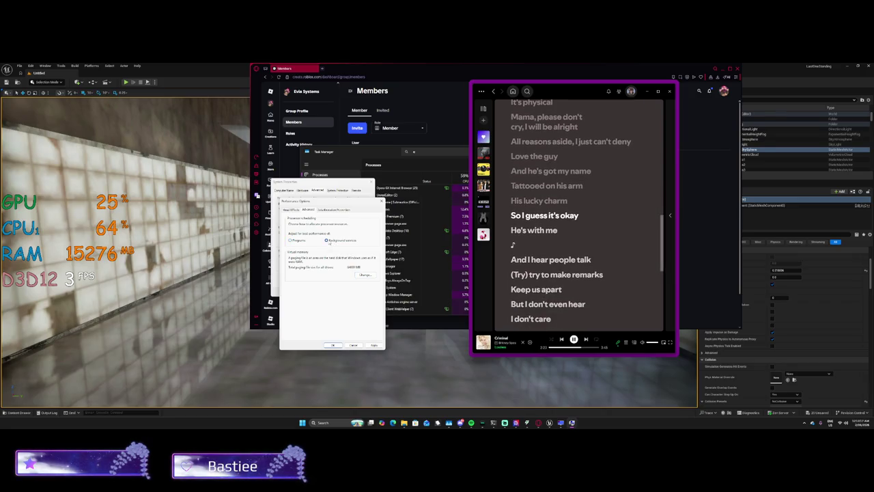
click(290, 240)
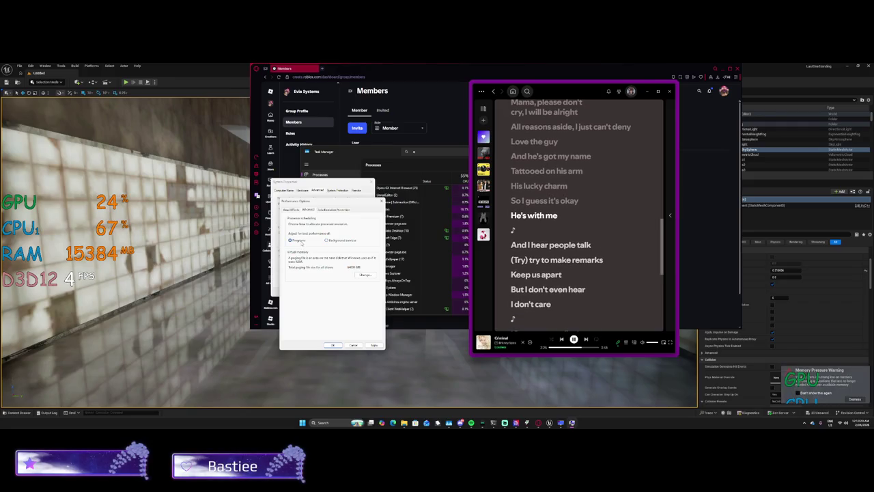
Review the Data Execution Prevention and Visual Effects tabs, then close Performance Options and System Properties.
click(323, 211)
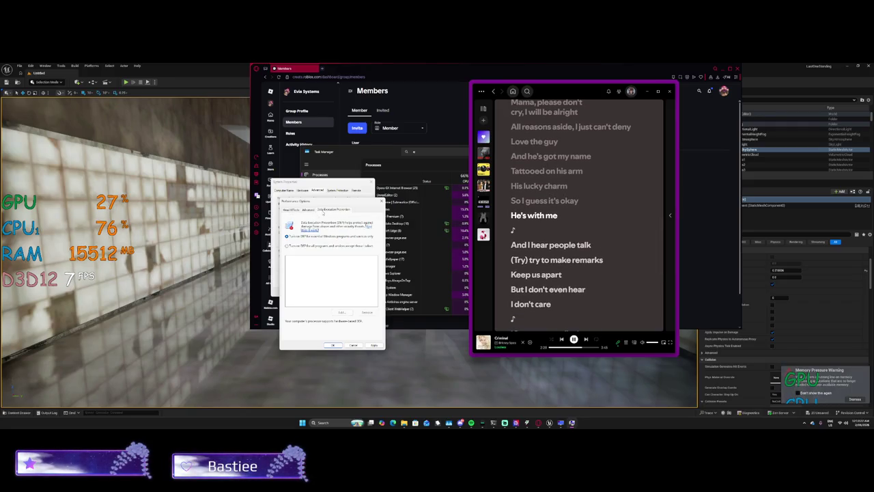
click(308, 209)
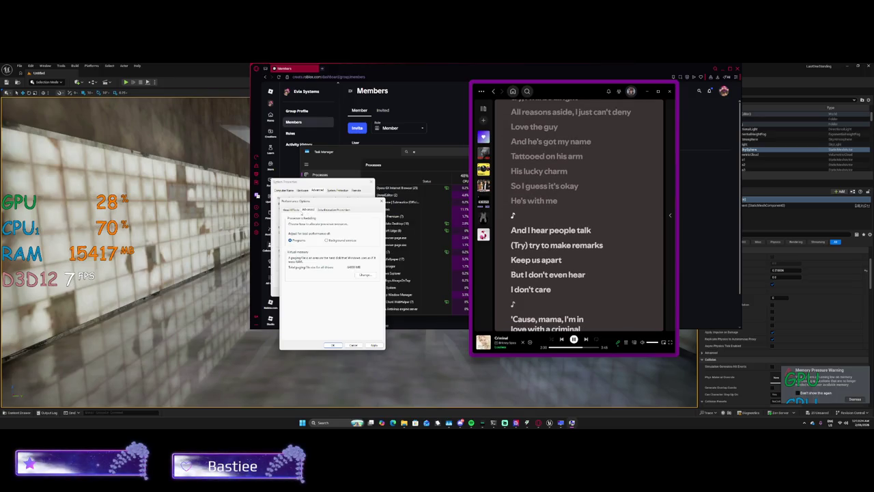
click(291, 209)
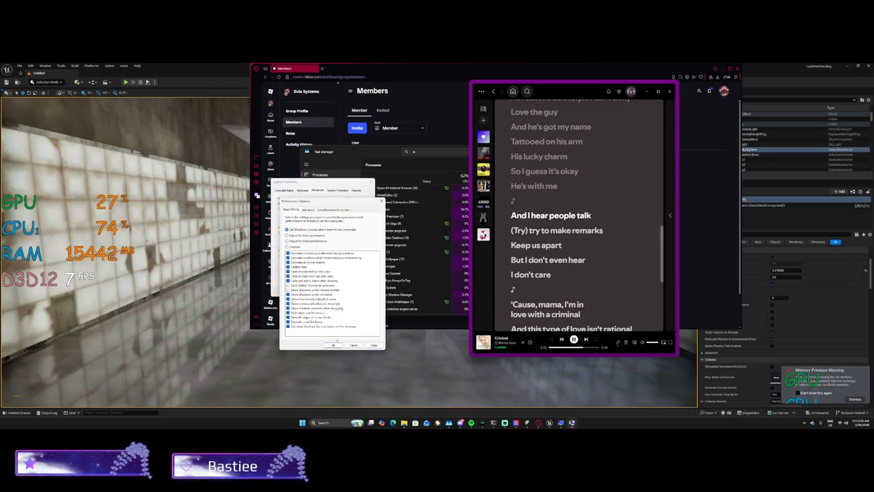
click(334, 345)
click(348, 287)
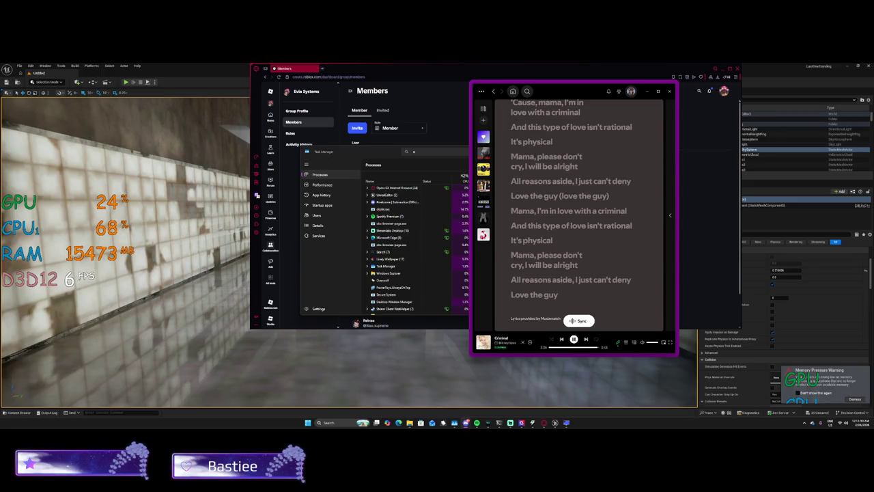
Alt+Tab away from Task Manager and the browser back to the Unreal editor.
key(alt+Tab)
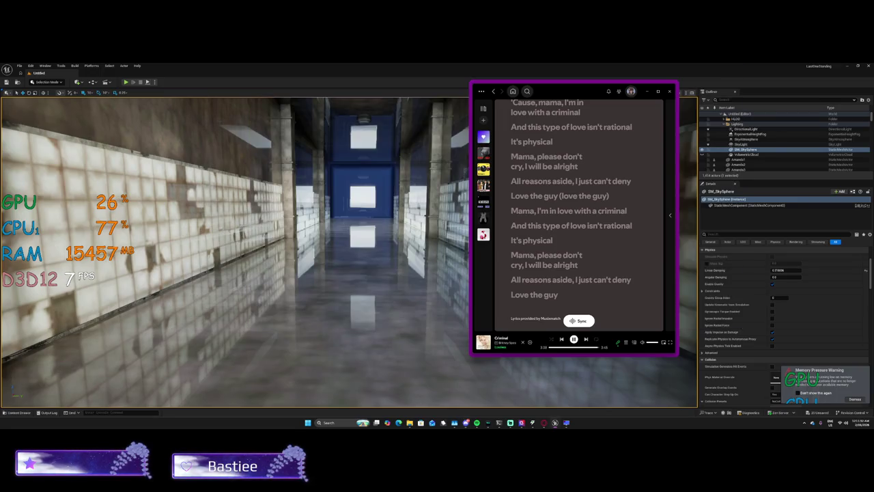
Select floor piece Part179 and minimize Spotify and MSI Center off the screen.
click(355, 328)
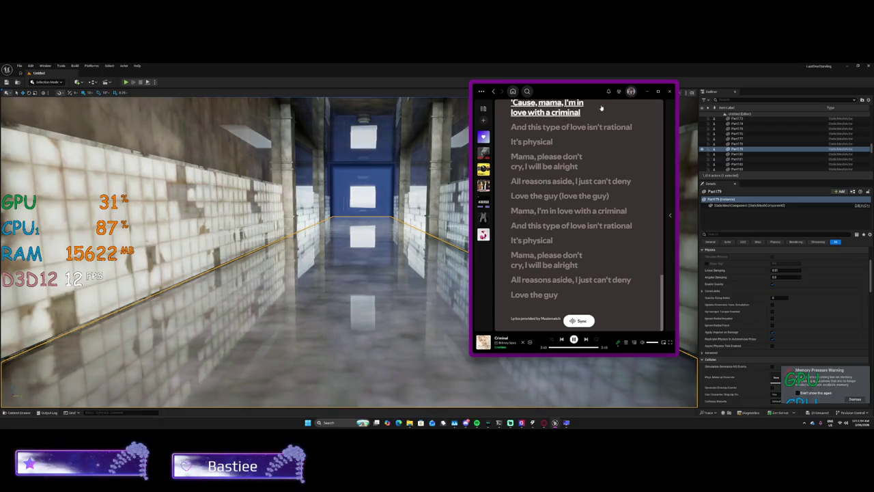
click(648, 92)
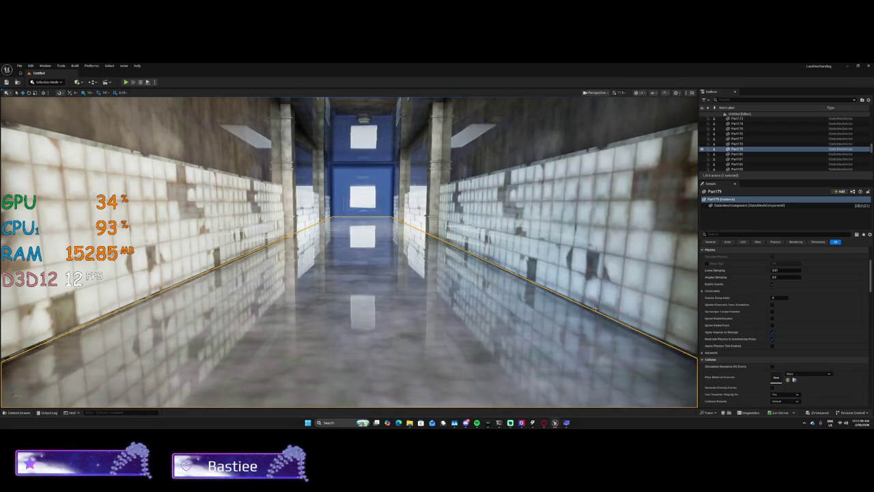
click(555, 422)
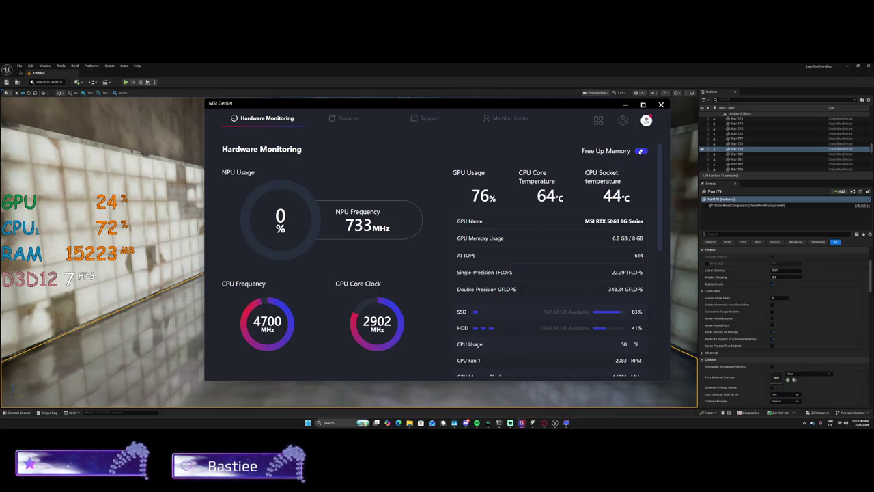
click(625, 106)
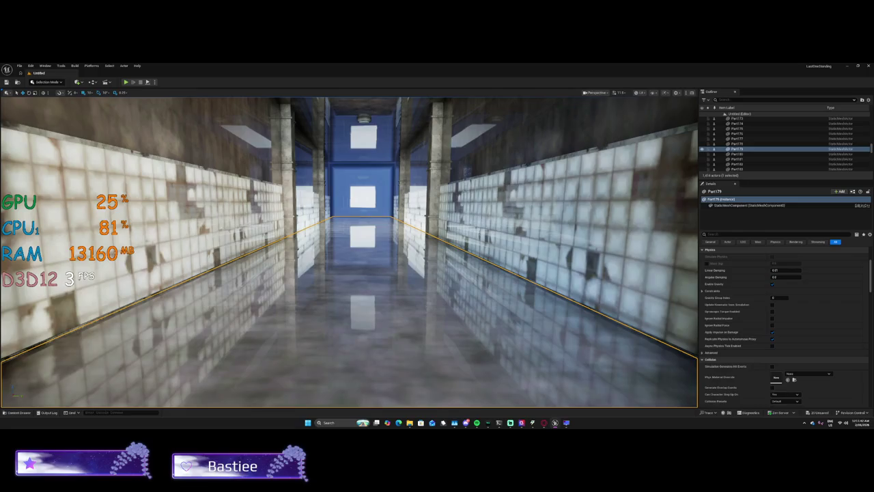
Reselect the floor piece, frame it with F and orbit down onto it.
right_click(476, 223)
click(409, 258)
scroll(409, 258, up, 10)
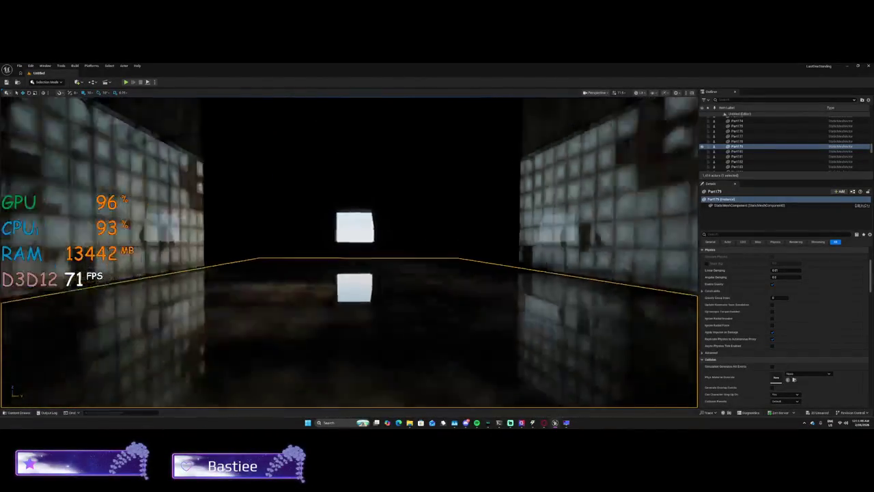
scroll(349, 251, down, 3)
key(f)
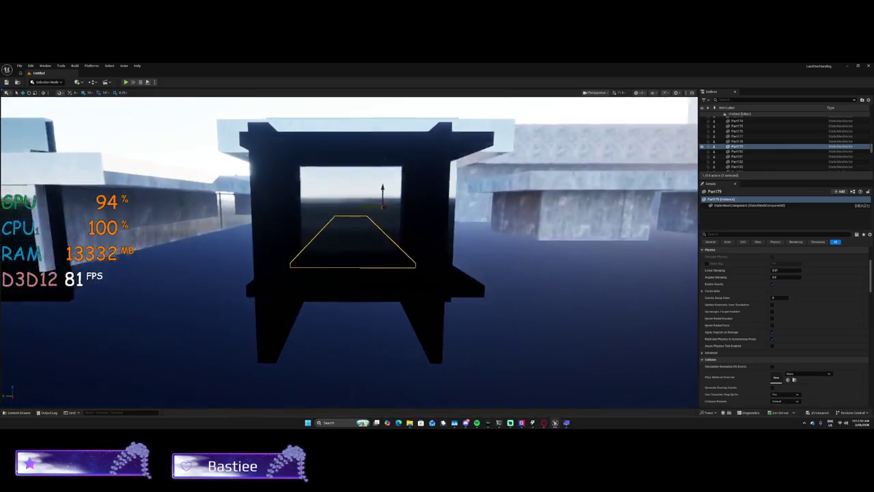
mouse_move(350, 253)
mouse_down()
mouse_move(355, 294)
mouse_move(368, 287)
mouse_move(341, 290)
mouse_move(361, 273)
mouse_up()
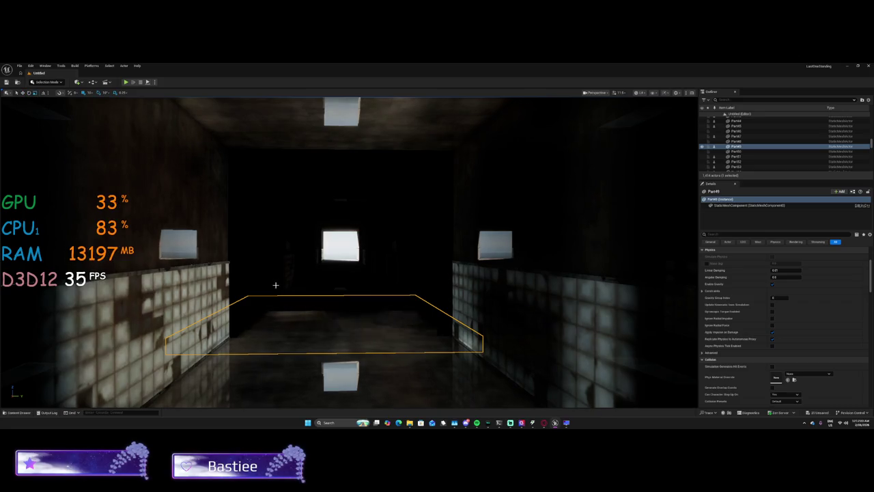
right_click(283, 127)
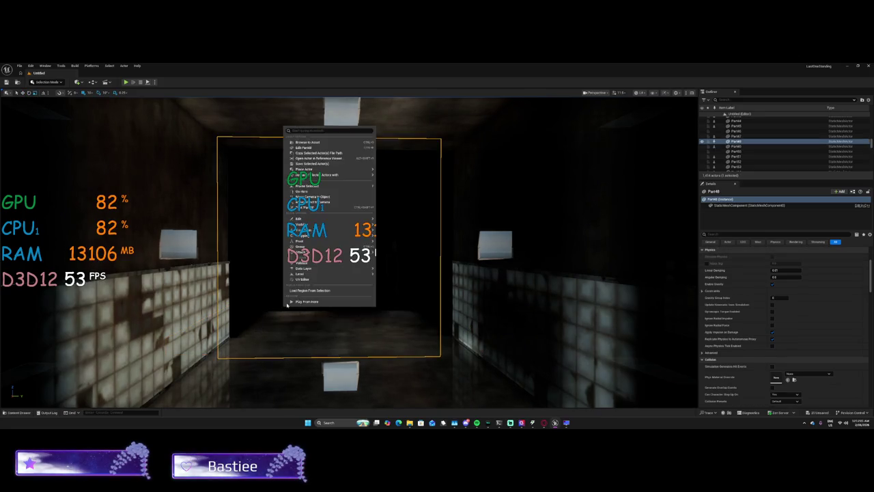
Reframe Part48 and review its Rendering and General details, including the Element 0 material list.
click(323, 328)
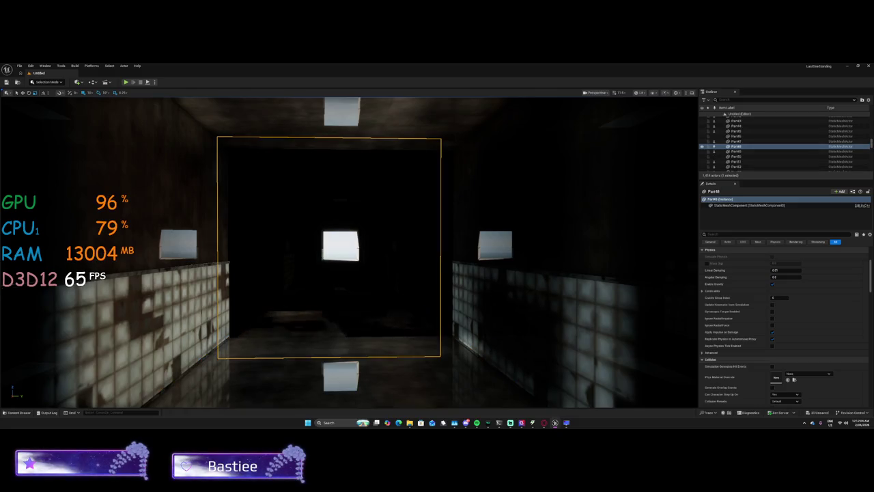
drag(355, 289, 355, 289)
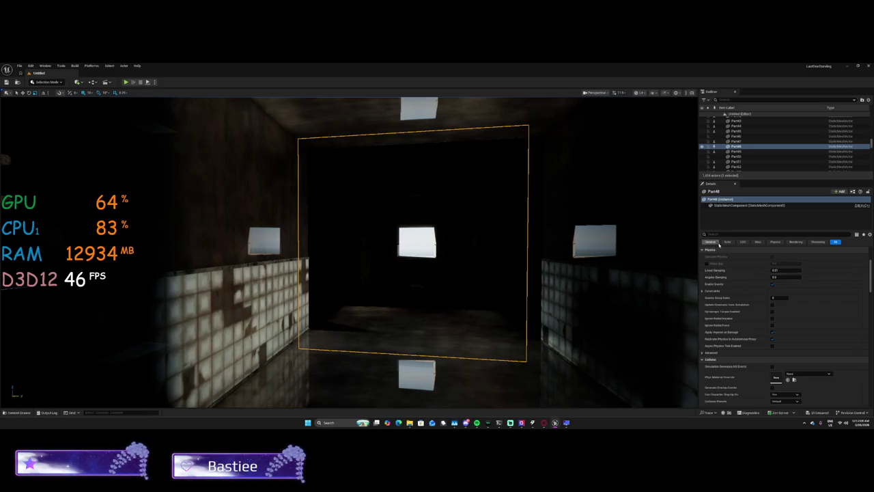
click(797, 242)
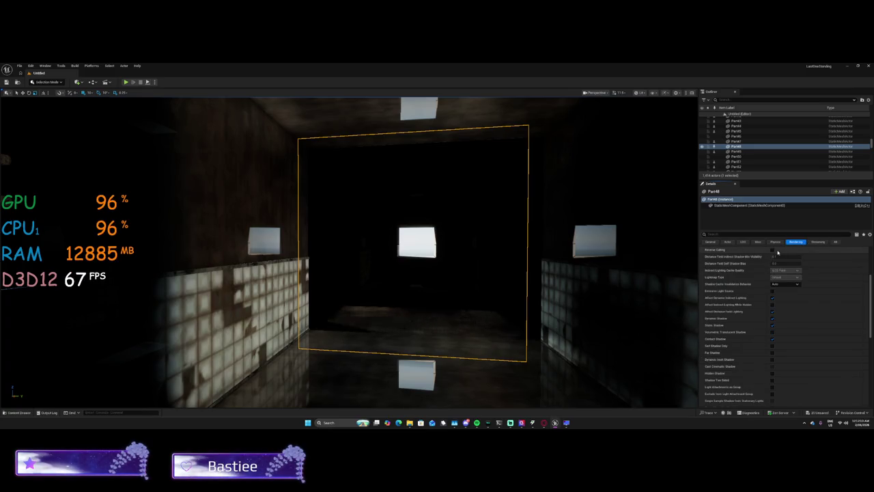
click(710, 241)
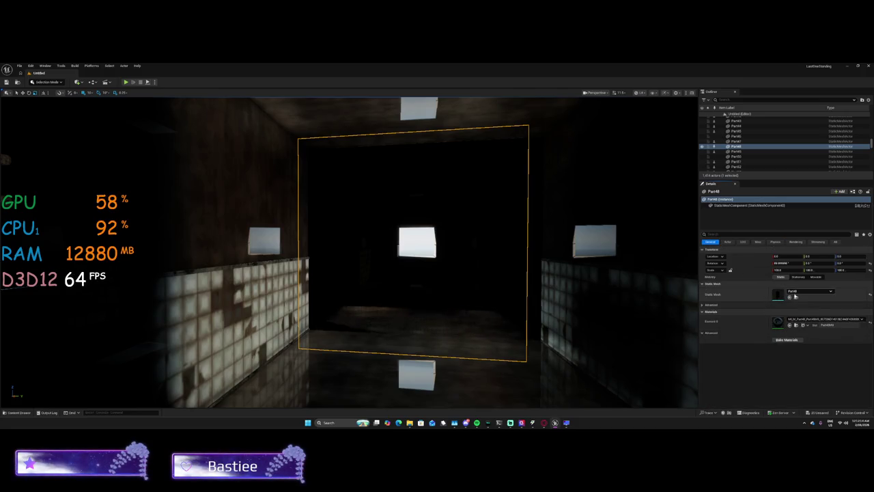
click(794, 319)
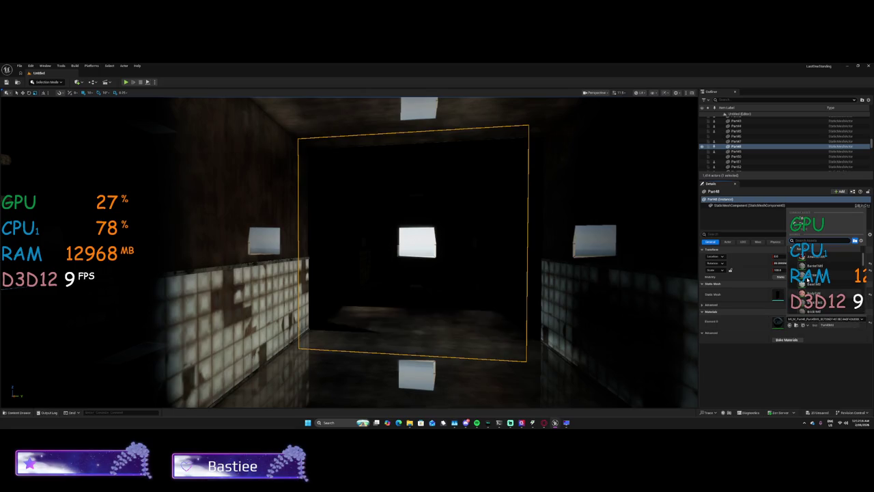
click(798, 278)
Refocus the view on Part48 repeatedly while zooming around the corridor.
key(f)
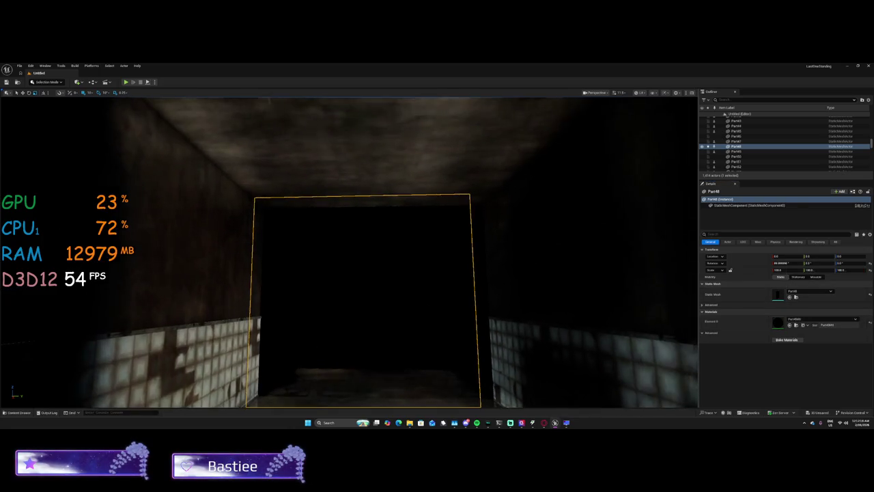
scroll(369, 252, down, 5)
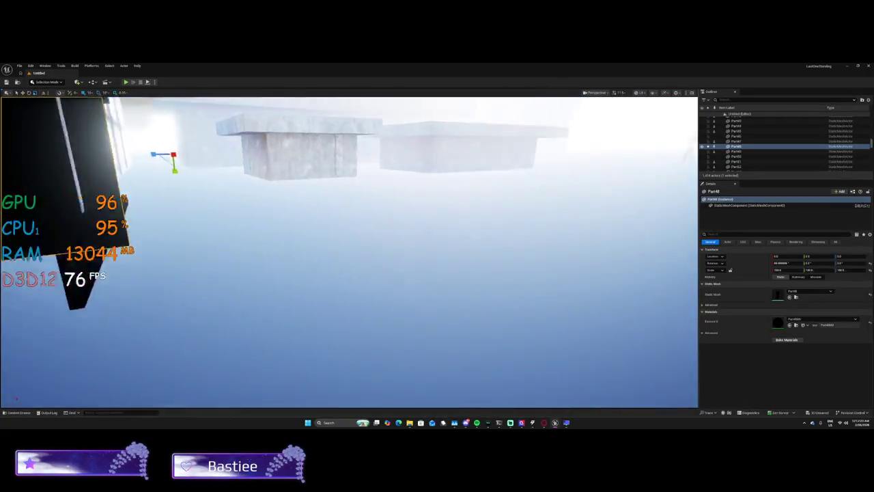
key(f)
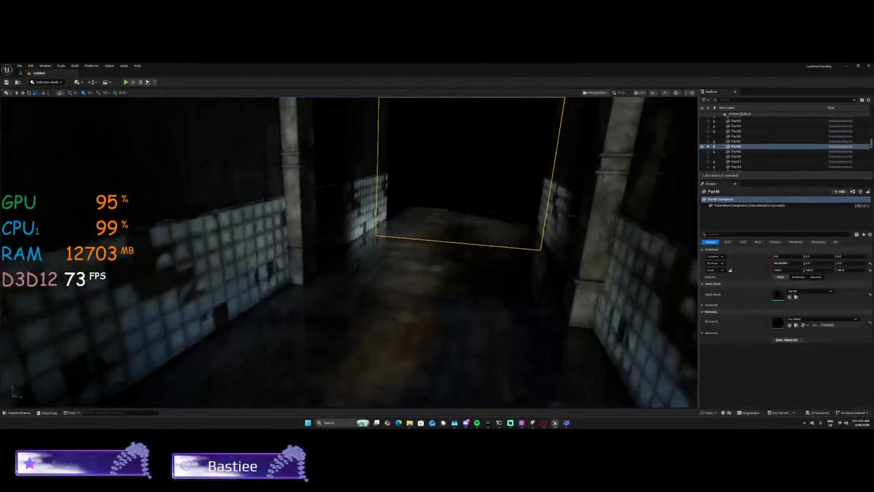
scroll(514, 302, down, 5)
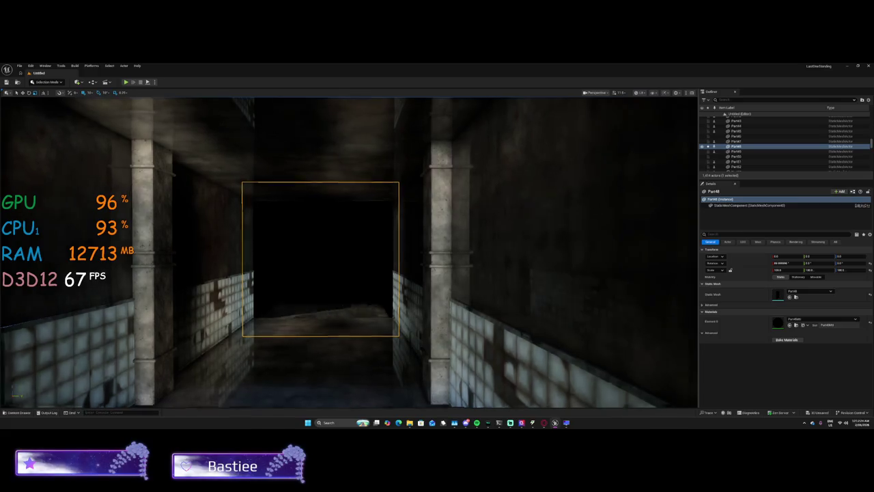
key(f)
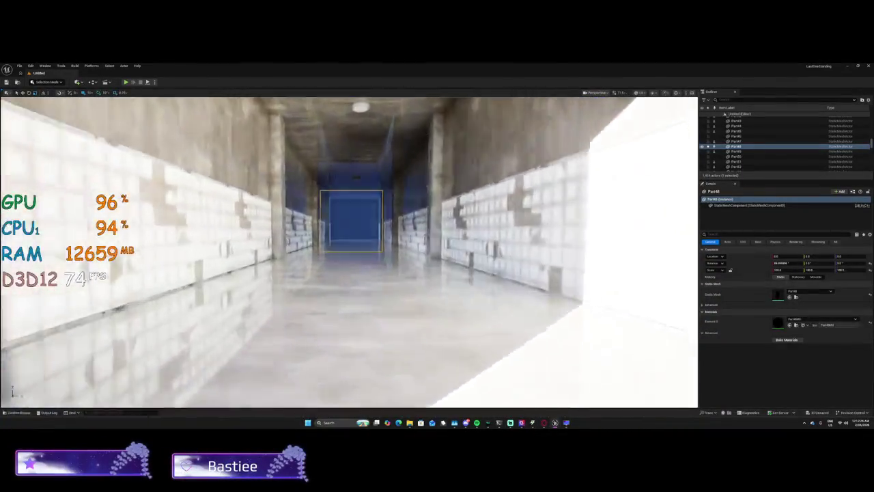
key(f)
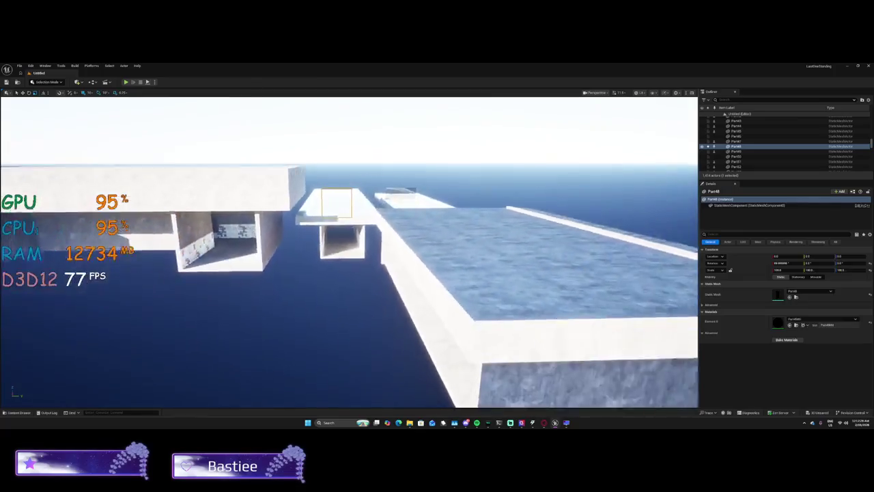
key(f)
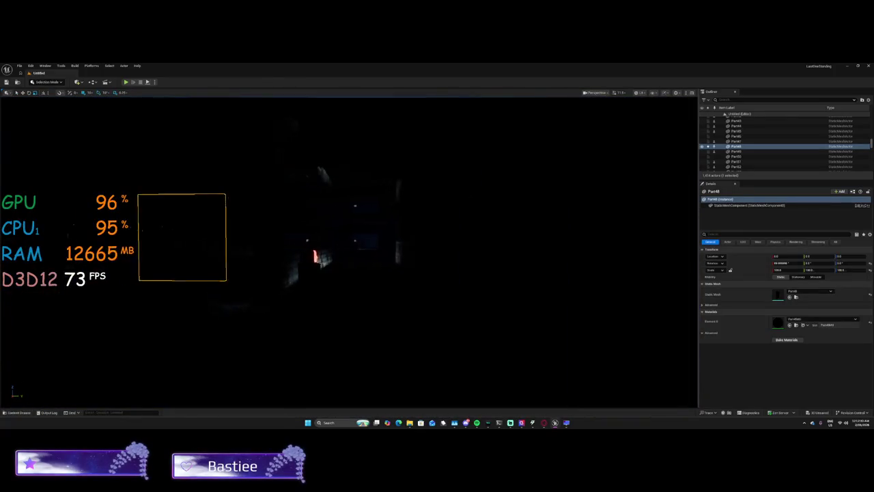
Fly out toward the vine-covered room and box-select the floating platform's 14 pieces.
key(f)
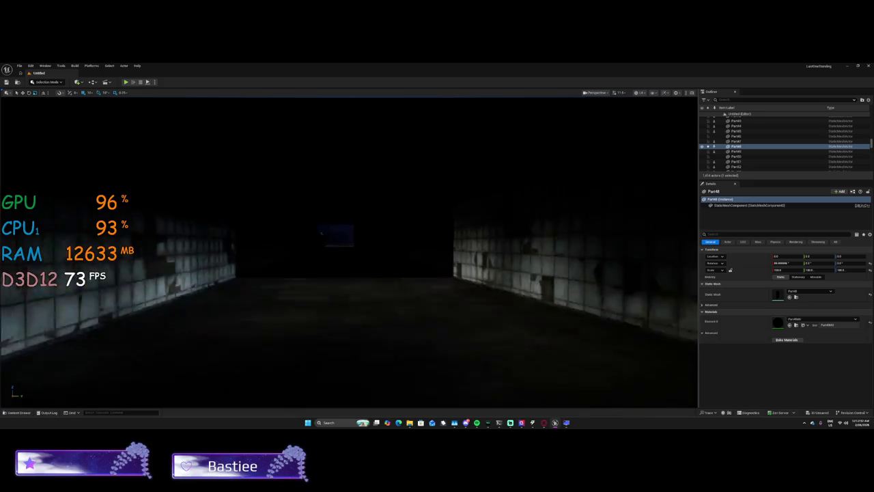
key(f)
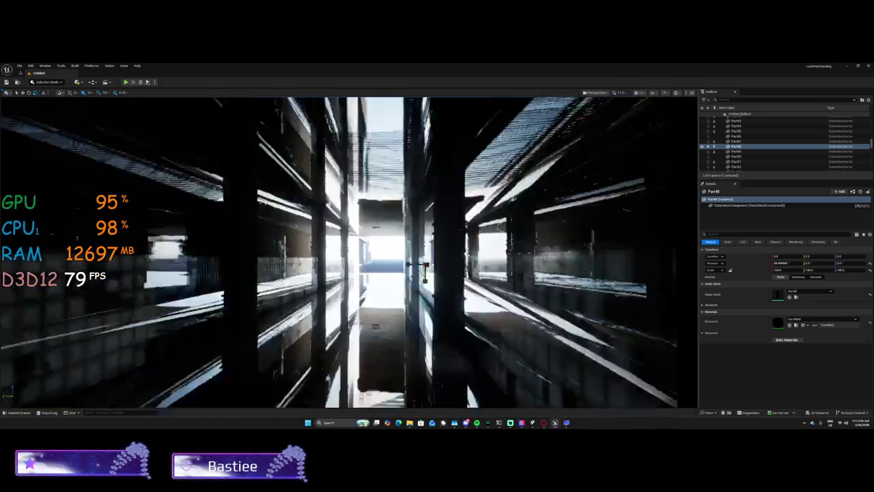
drag(520, 308, 521, 308)
key(f)
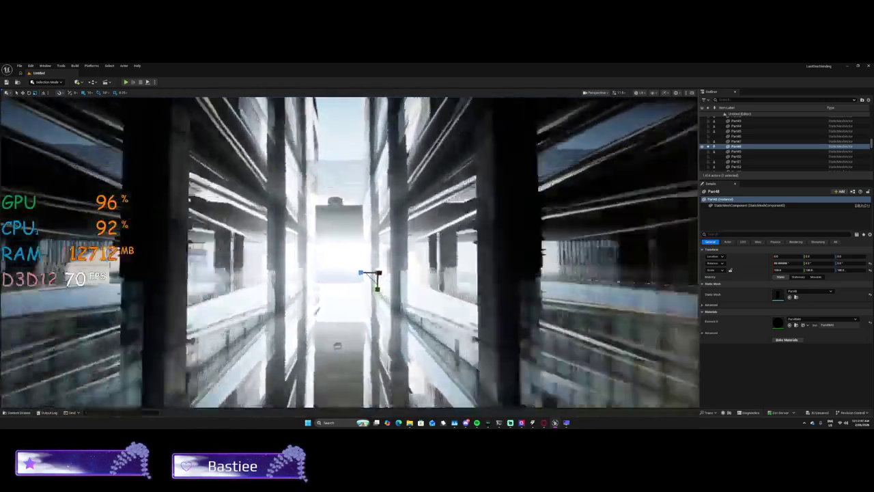
drag(524, 268, 524, 269)
mouse_move(342, 214)
mouse_down()
mouse_move(531, 371)
mouse_move(657, 366)
mouse_move(637, 364)
mouse_up()
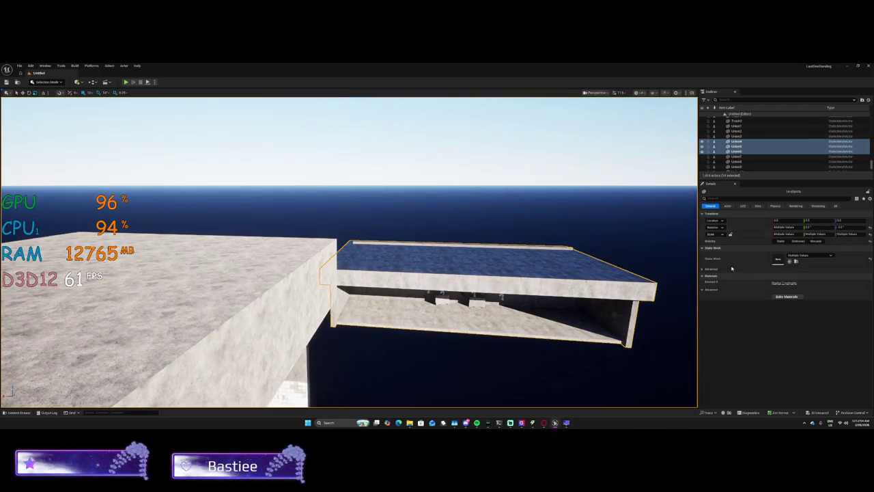
Box-select the platform's 22 barrier pieces and confirm baking their materials.
drag(524, 268, 523, 268)
click(436, 192)
drag(217, 189, 182, 190)
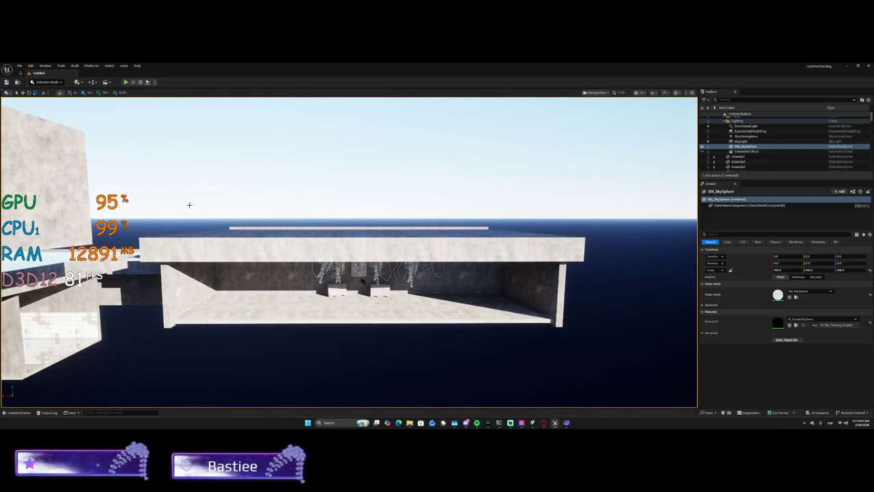
mouse_move(360, 277)
mouse_down()
mouse_move(582, 353)
mouse_move(564, 344)
mouse_up()
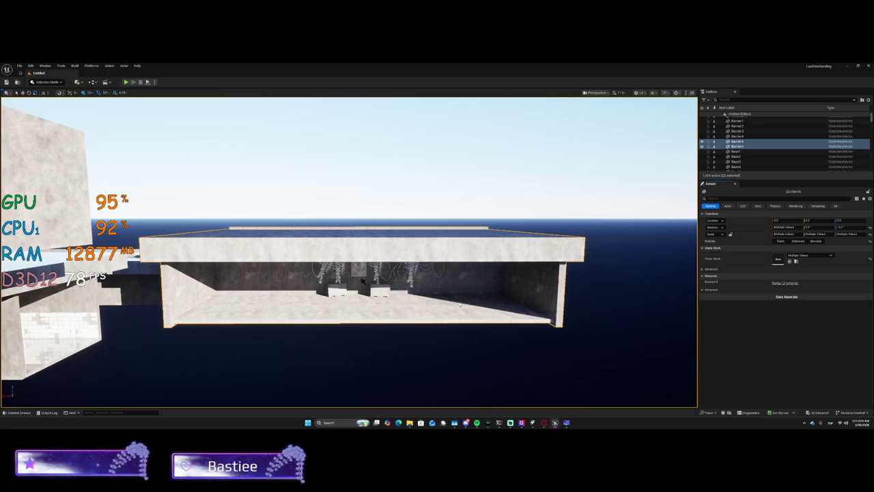
click(456, 302)
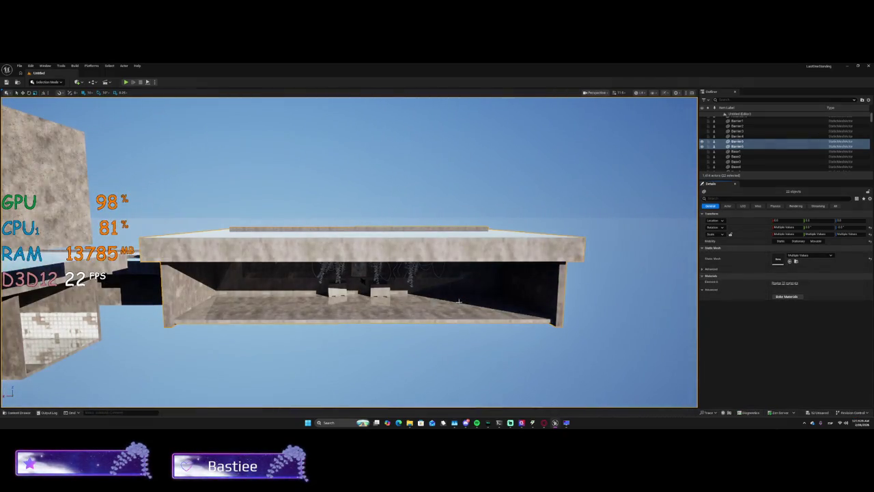
click(411, 210)
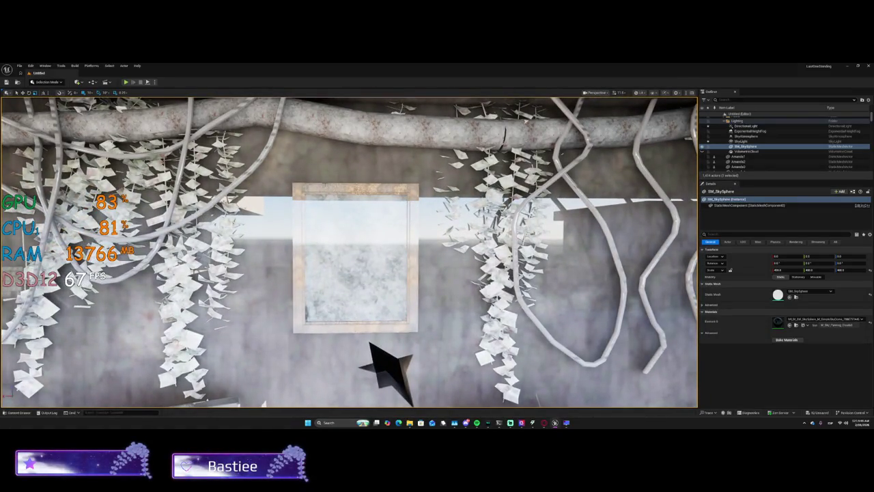
Box-select the pieces inside the vine-covered room, then bring up MSI Center's hardware monitor.
mouse_move(282, 171)
mouse_down()
mouse_move(445, 333)
mouse_move(440, 346)
mouse_up()
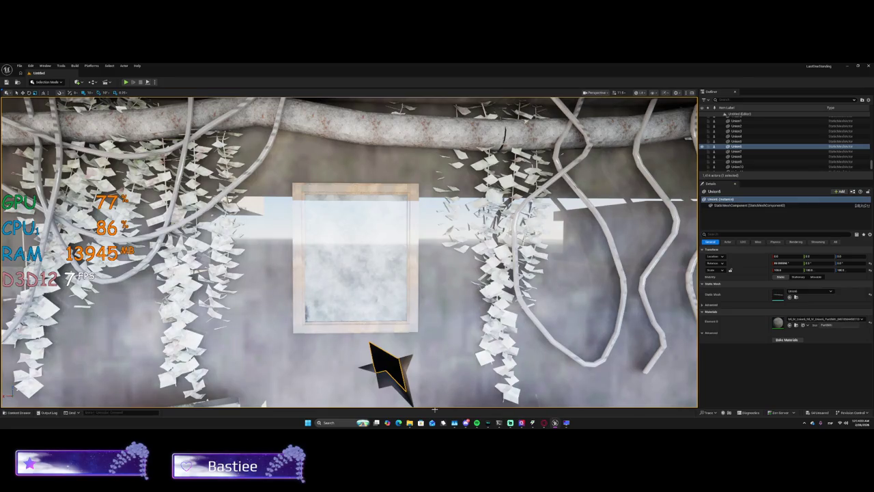
click(522, 423)
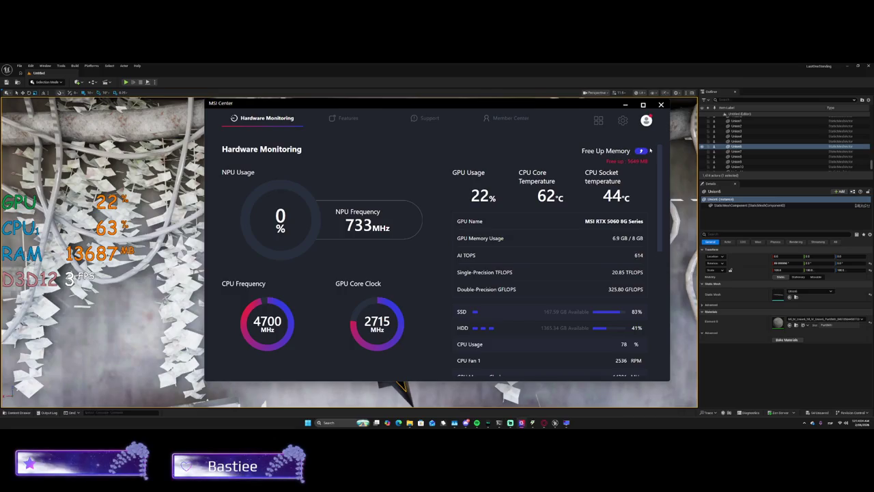
Hide MSI Center and frame the vine wall, window and two blocks in the viewport.
click(625, 106)
mouse_move(369, 344)
mouse_down()
mouse_move(374, 360)
mouse_move(403, 369)
mouse_move(396, 345)
mouse_move(342, 314)
mouse_move(260, 236)
mouse_up()
mouse_move(306, 277)
mouse_down()
mouse_move(405, 288)
mouse_move(380, 289)
mouse_move(406, 273)
mouse_move(334, 243)
mouse_move(384, 279)
mouse_move(410, 398)
mouse_move(419, 101)
mouse_move(384, 341)
mouse_move(373, 262)
mouse_move(383, 304)
mouse_up()
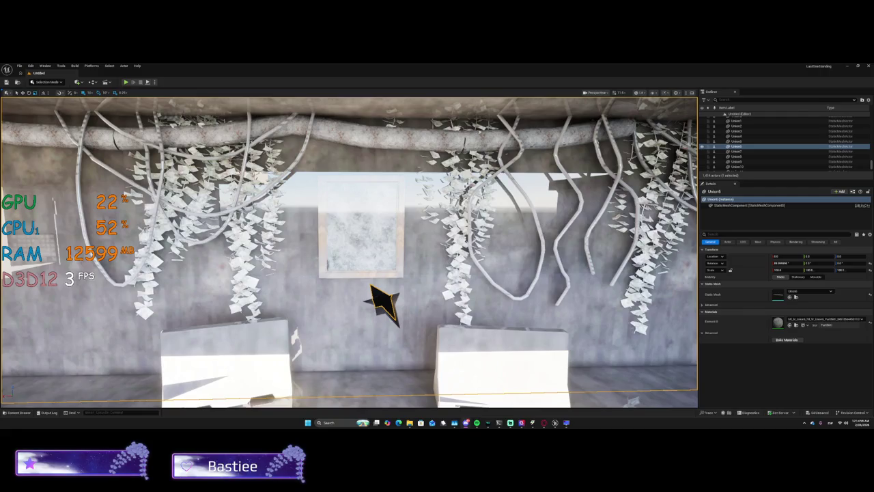
key(a)
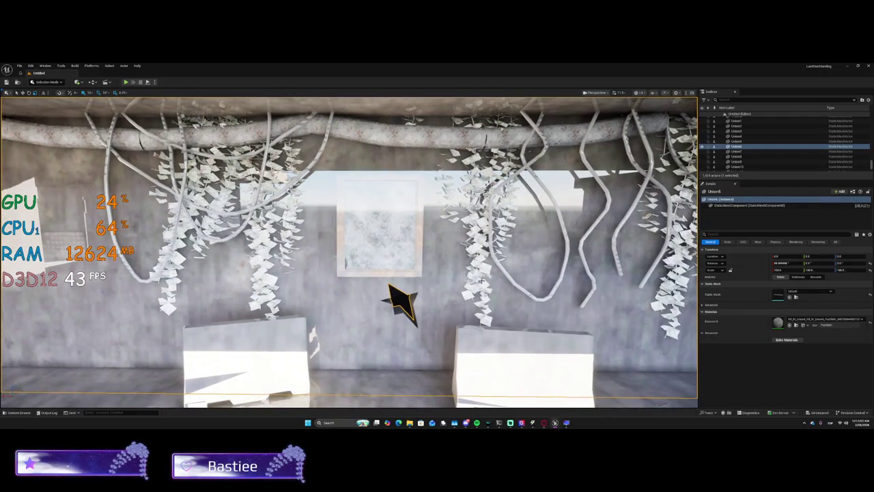
Set the DirectionalLight intensity to 3, then drag it back up to relight the room.
drag(871, 163, 872, 113)
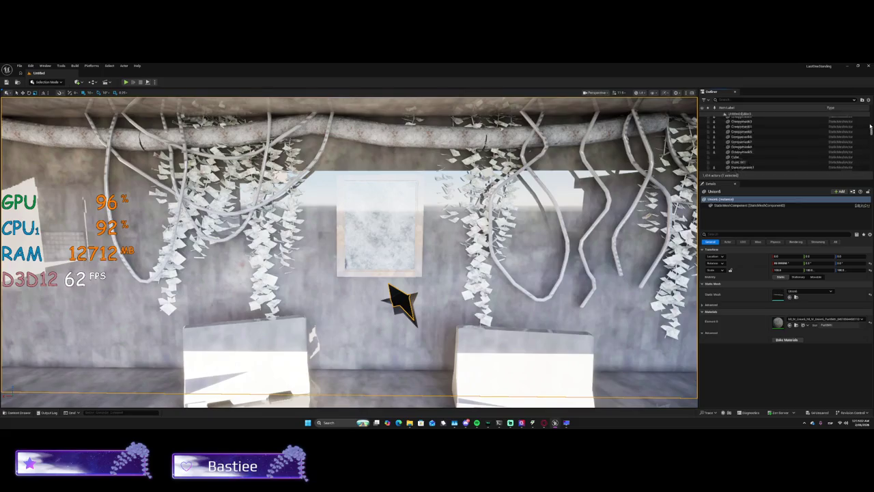
click(741, 129)
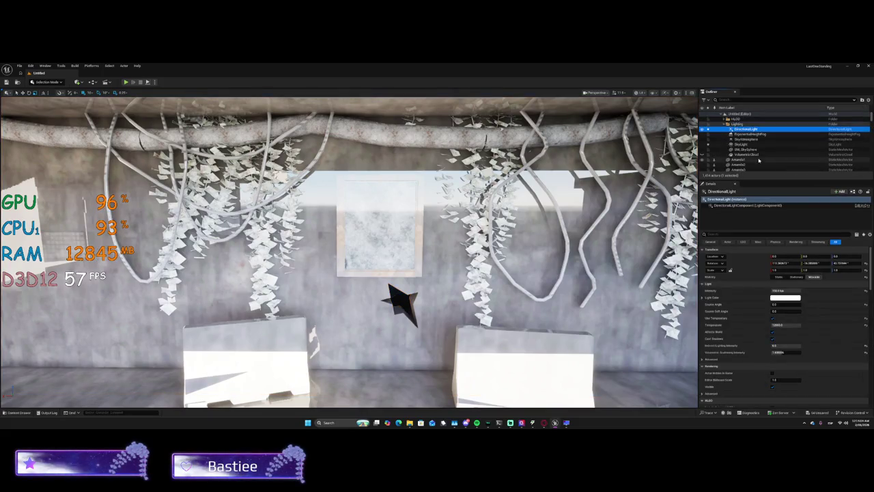
click(786, 258)
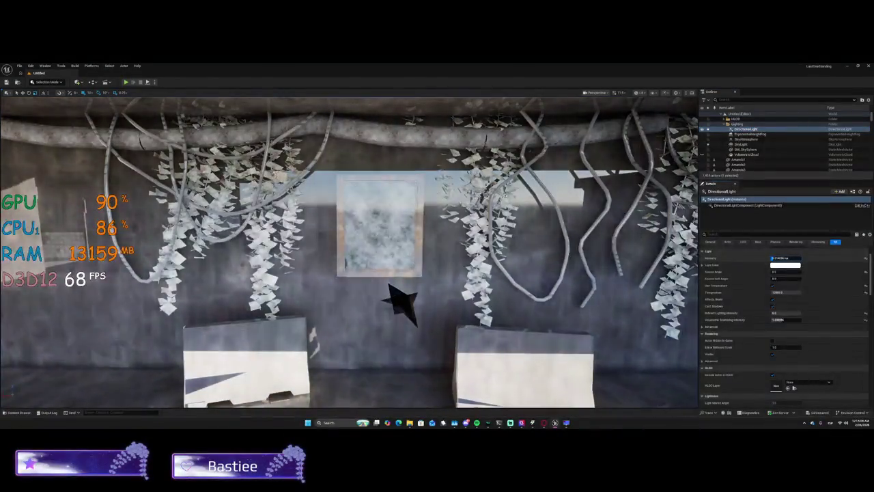
text(3)
key(Return)
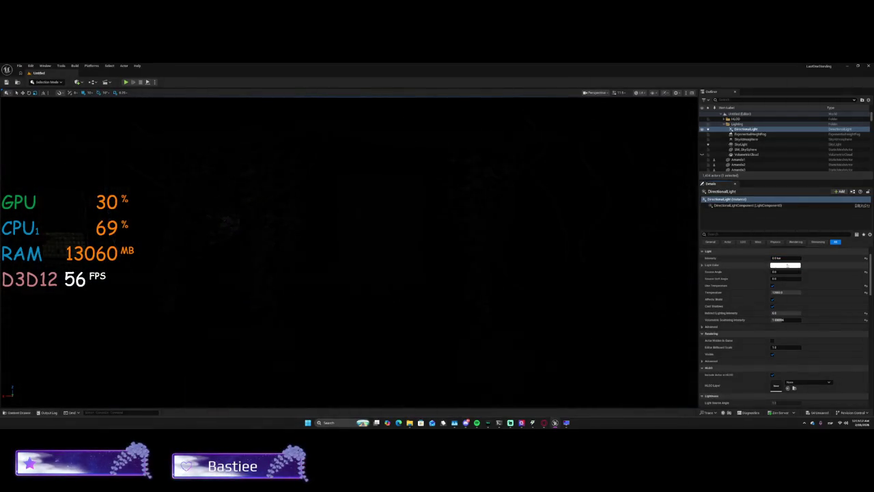
drag(776, 260, 770, 303)
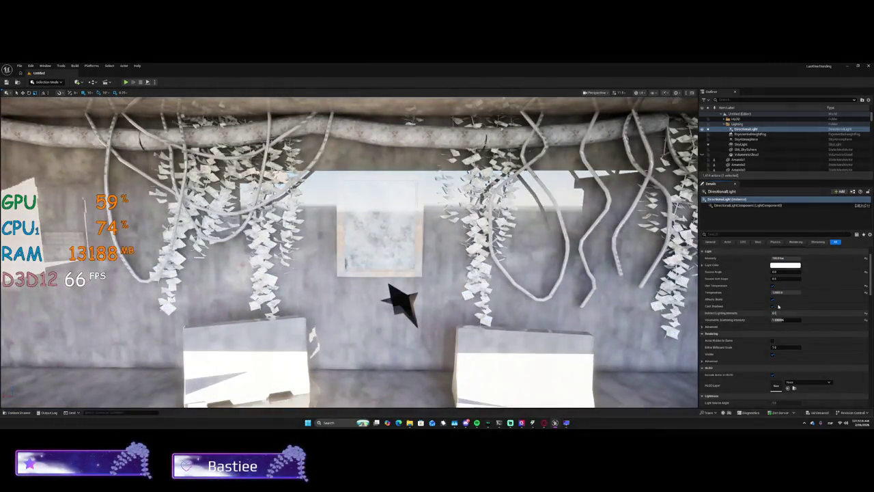
Toggle the light's Cast Shadows off and on and warm its temperature toward orange.
click(774, 306)
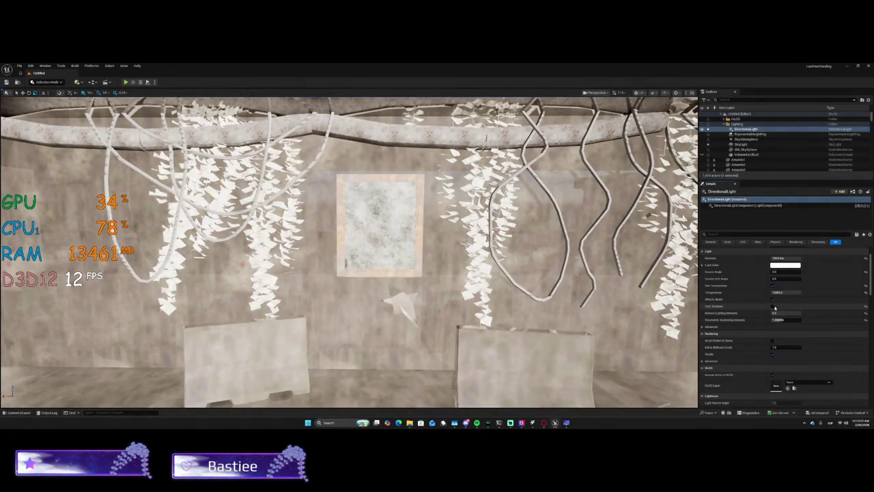
click(773, 306)
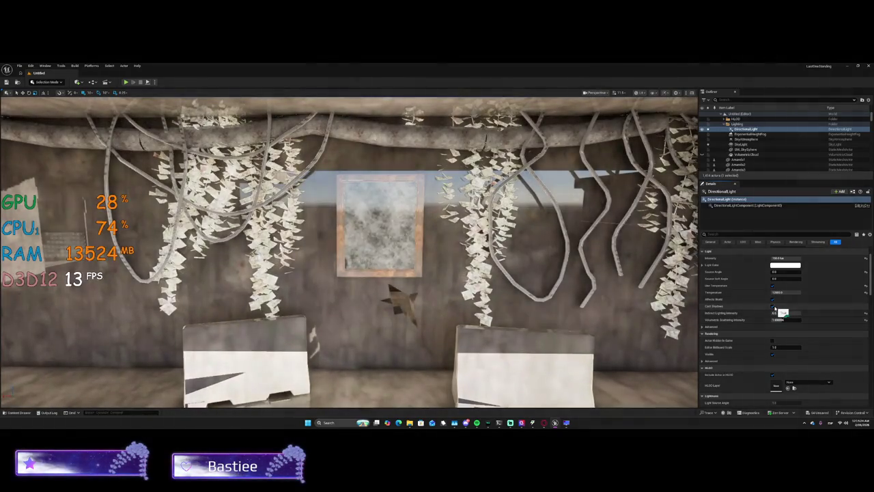
mouse_move(790, 294)
mouse_down()
mouse_move(782, 293)
mouse_move(806, 293)
mouse_up()
click(492, 205)
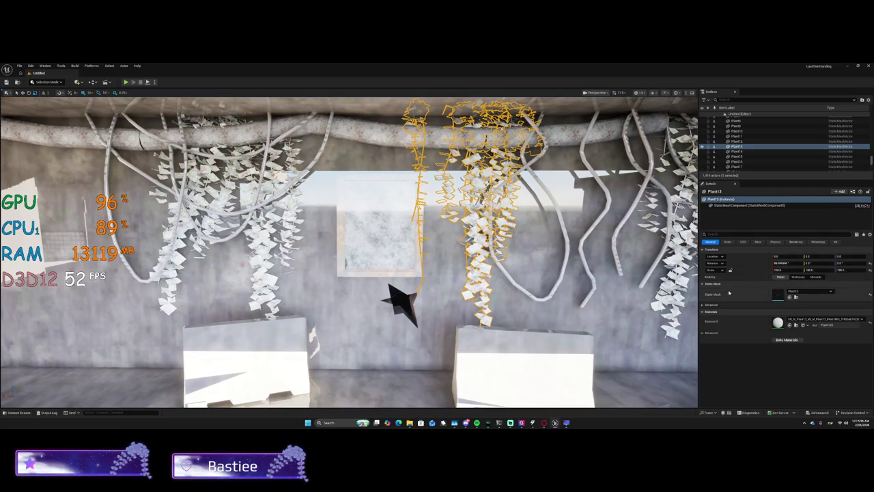
Expand Plant13's advanced options and bake its materials.
click(710, 306)
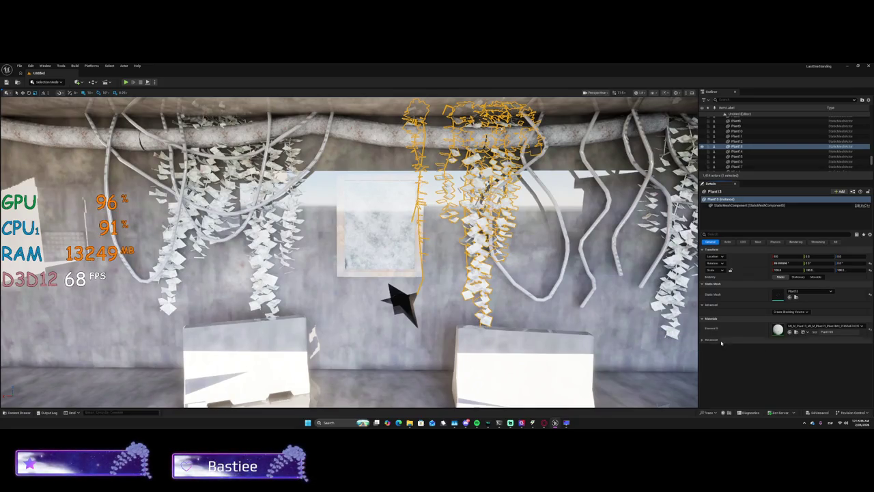
click(712, 340)
click(781, 347)
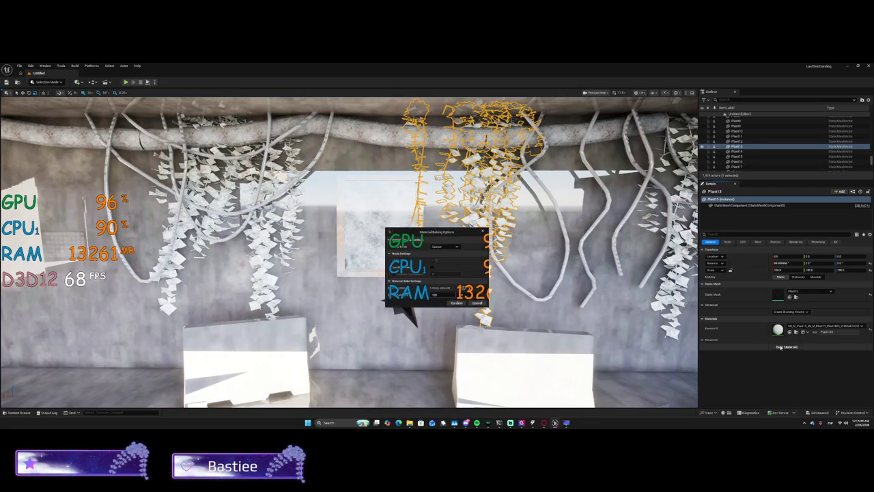
click(457, 303)
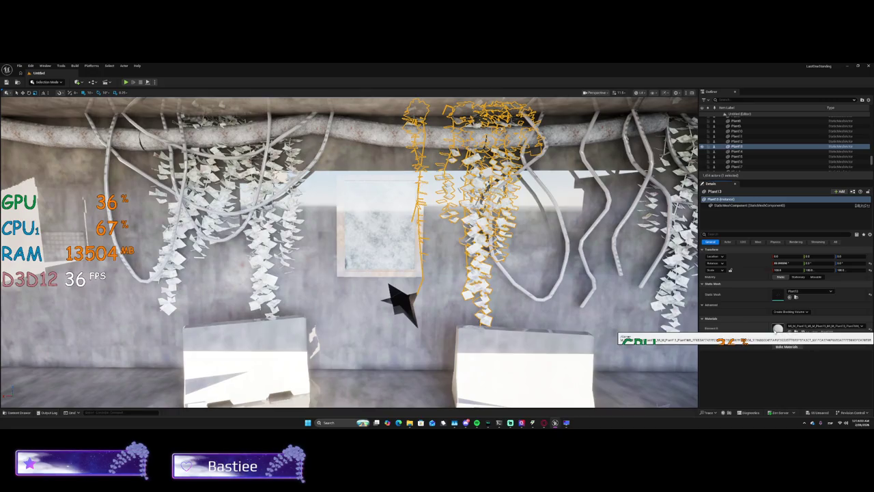
Assign a bright green leaf material to Plant13's Element 0 slot.
click(826, 326)
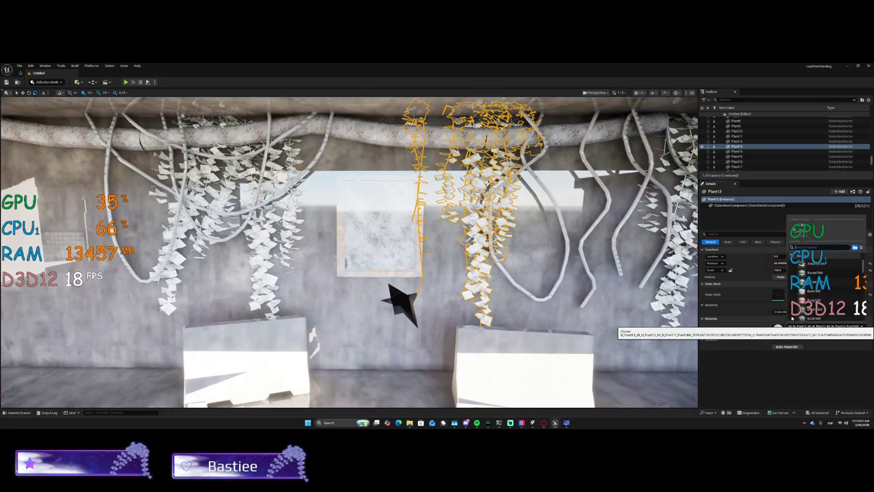
scroll(815, 292, down, 5)
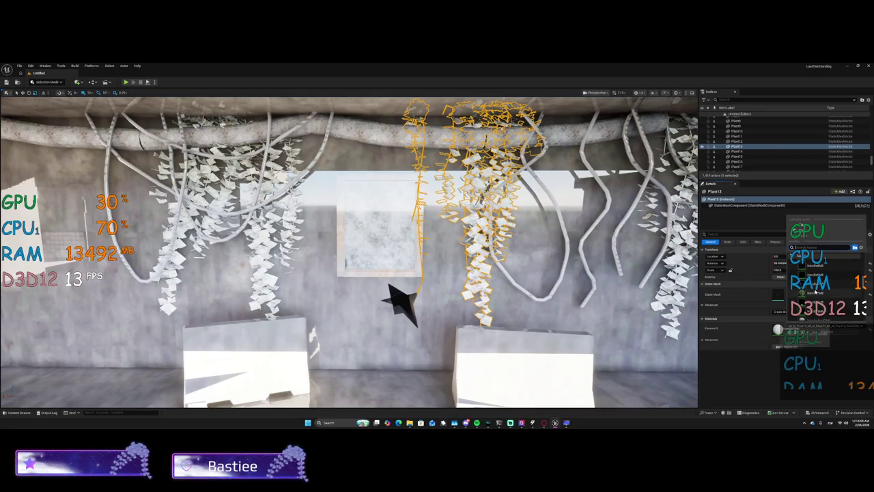
click(812, 287)
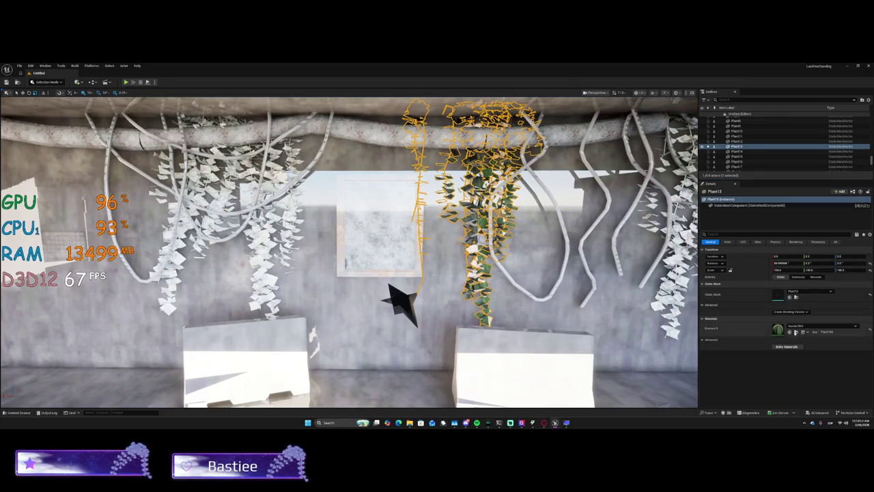
click(788, 327)
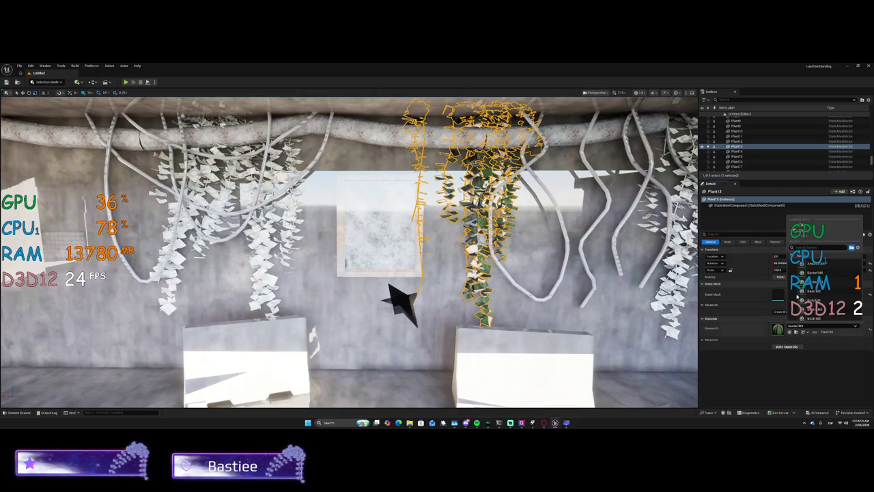
scroll(814, 280, down, 5)
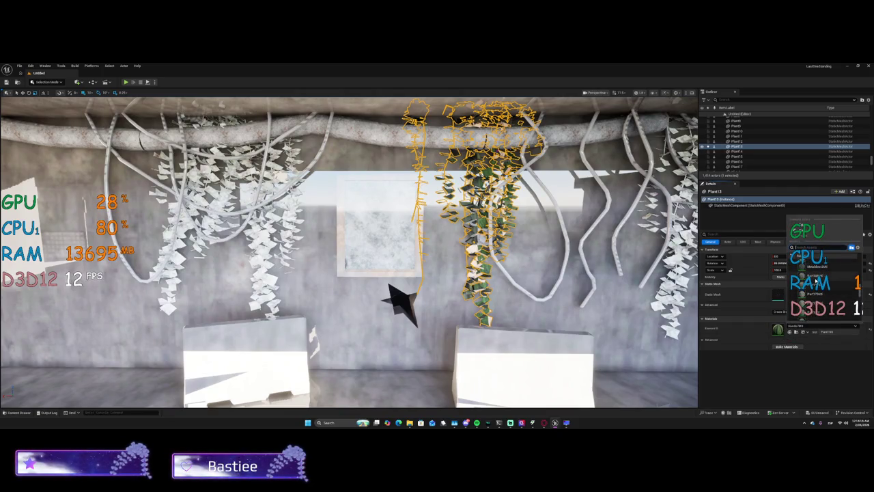
scroll(813, 279, up, 3)
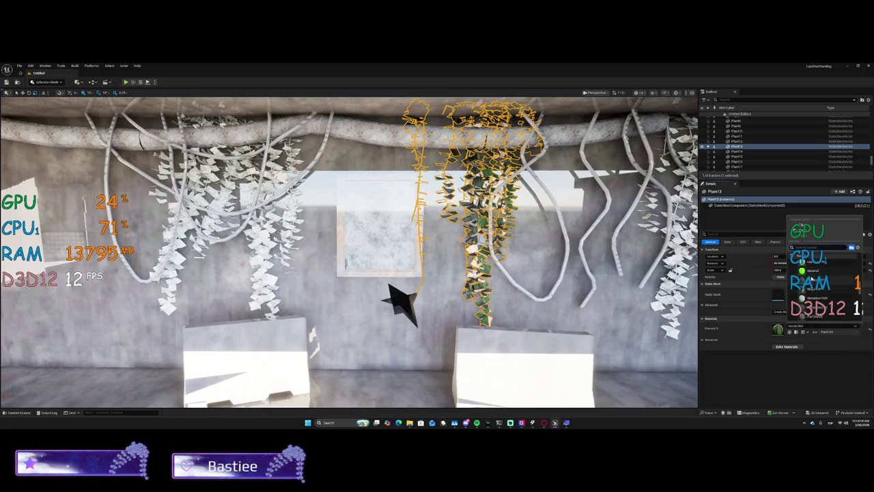
click(813, 277)
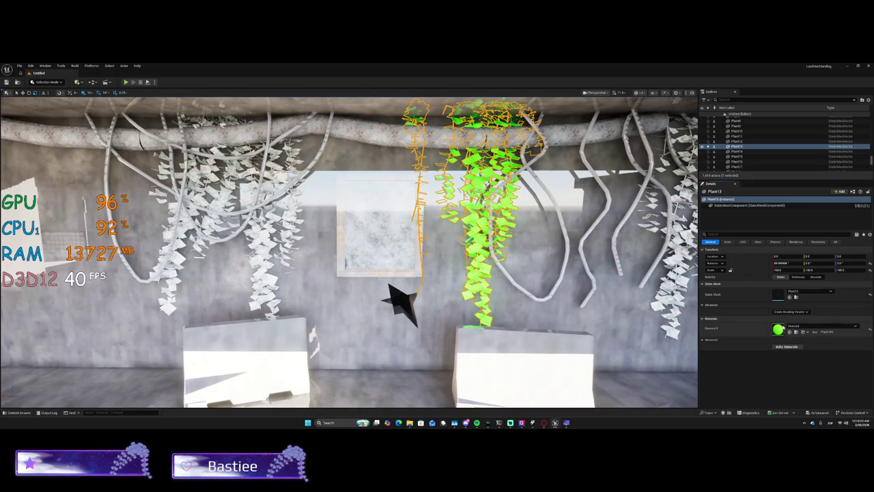
Bake the materials of the Base12 base and the Lightpart12 ceiling light.
key(s)
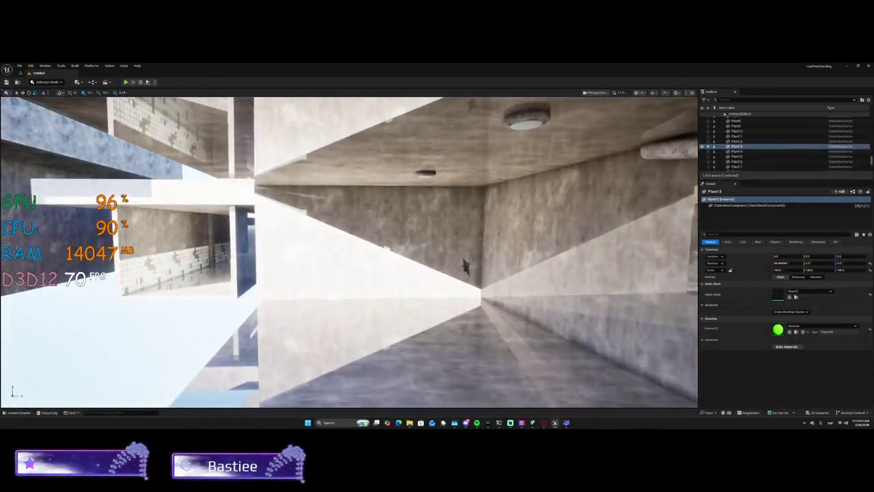
drag(349, 259, 340, 226)
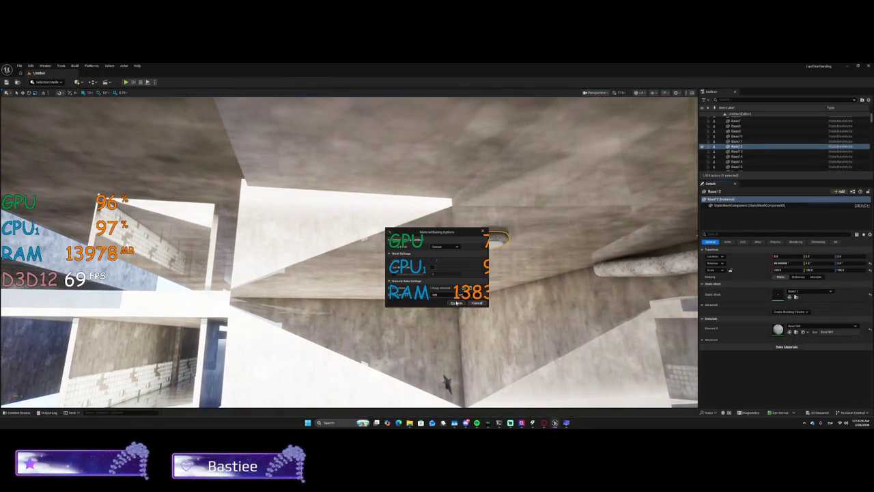
click(456, 304)
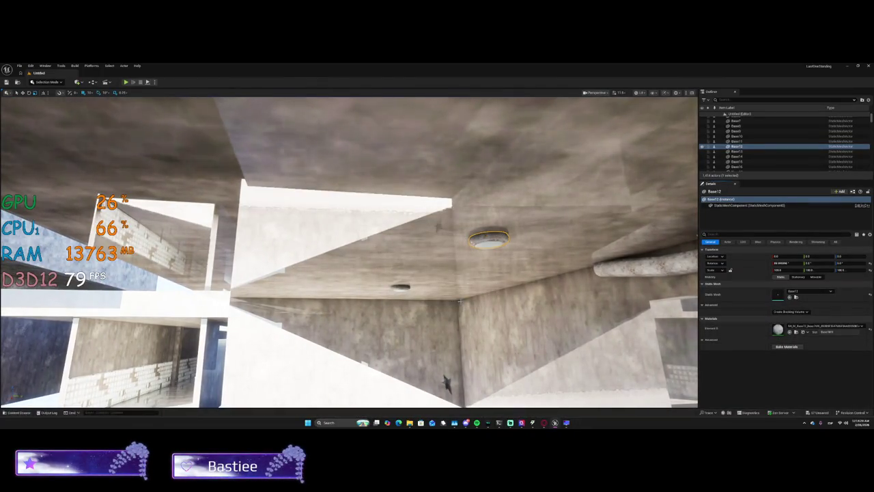
click(489, 240)
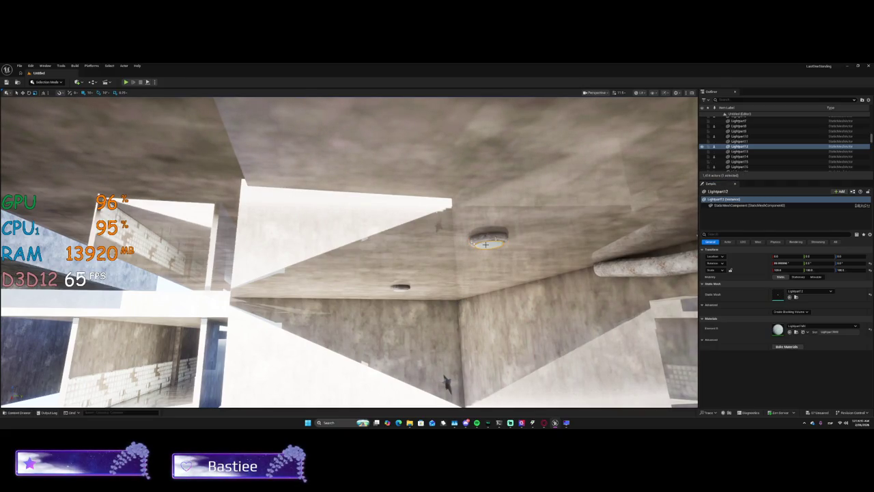
click(785, 346)
click(456, 303)
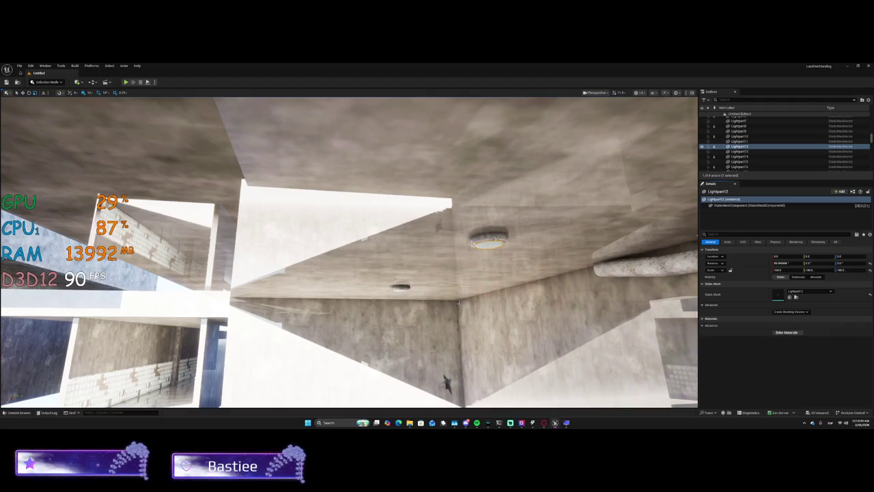
Select the StraightPipe2 pipe and bake its materials.
scroll(349, 253, down, 5)
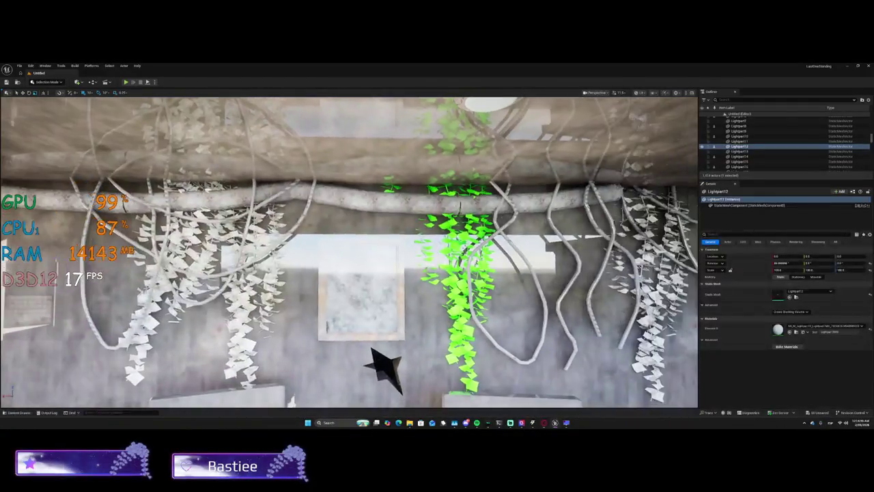
click(430, 206)
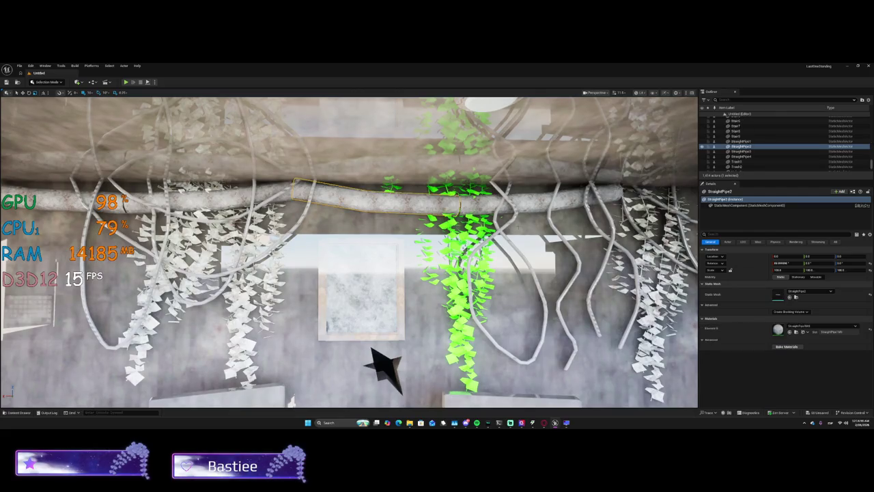
click(725, 348)
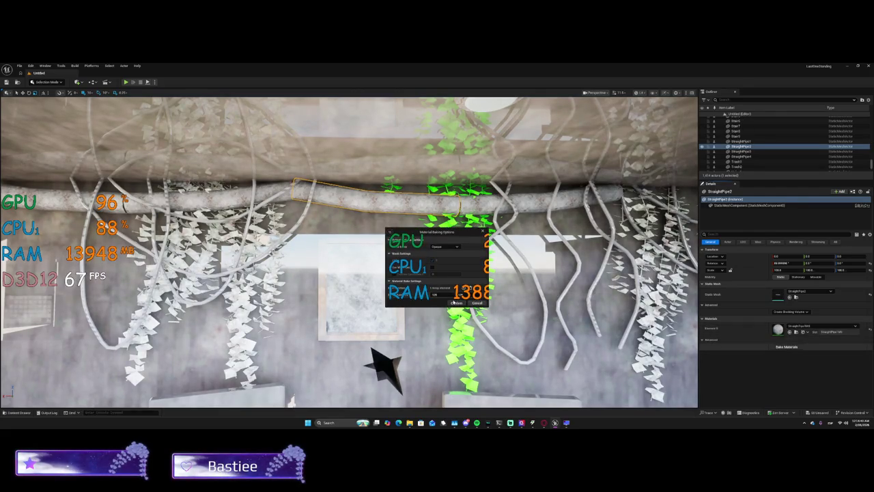
click(456, 303)
click(454, 303)
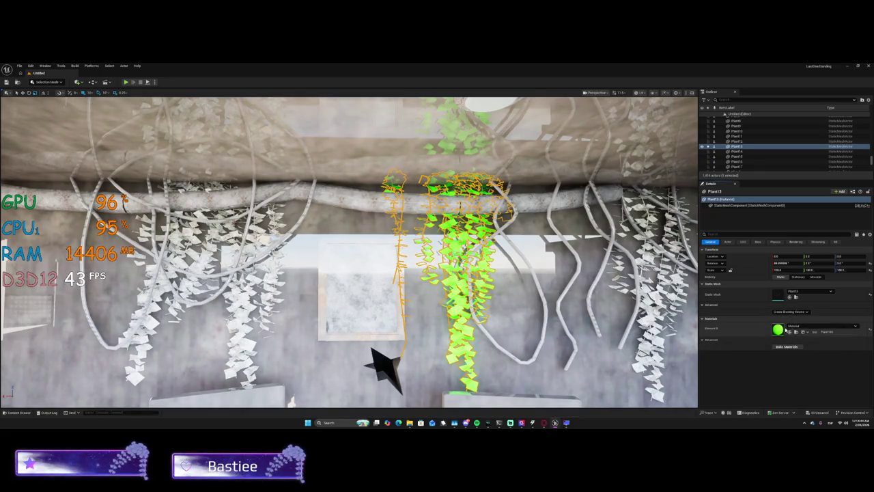
Switch RivaTuner's Show On-Screen Display to OFF and close the window.
click(566, 424)
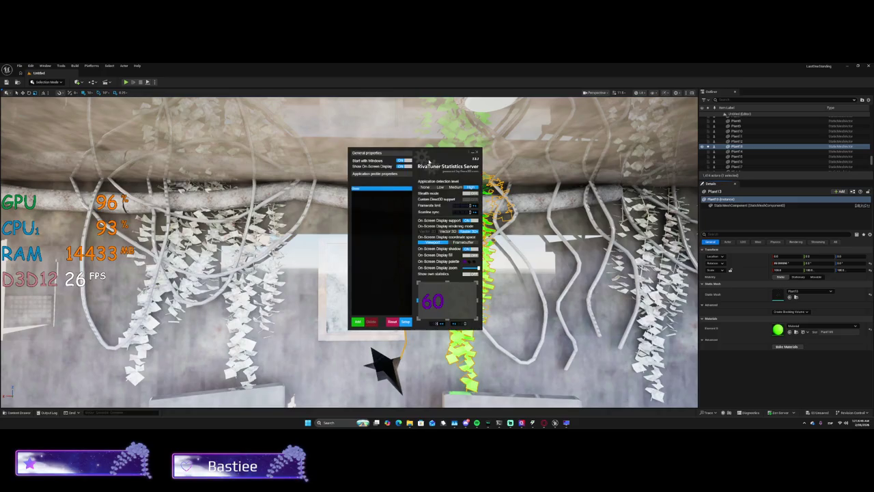
click(407, 166)
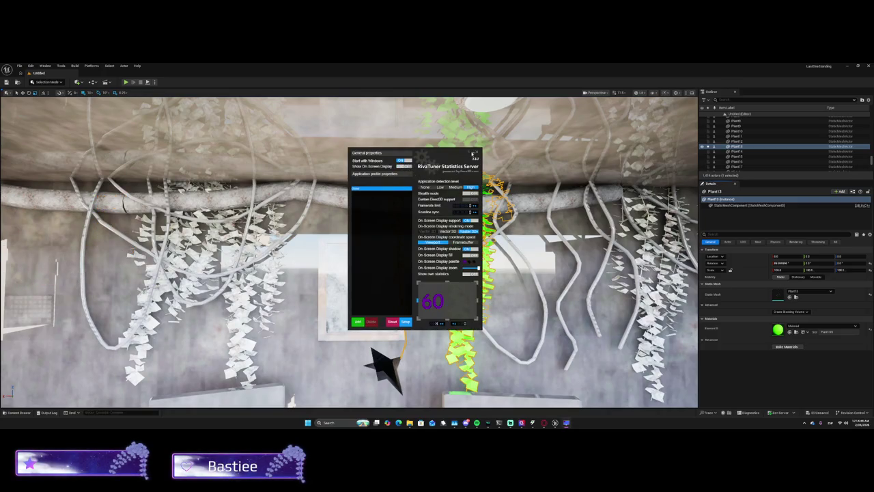
click(473, 154)
Browse the Element 0 material list for Plant13.
click(796, 326)
scroll(845, 296, down, 10)
scroll(843, 296, down, 5)
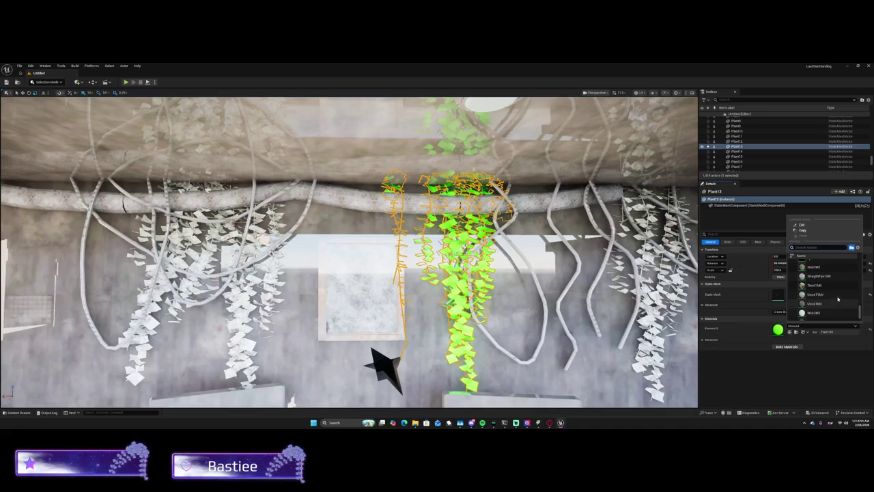
Replace the vine's green Element 0 material with Pedestal.
click(819, 285)
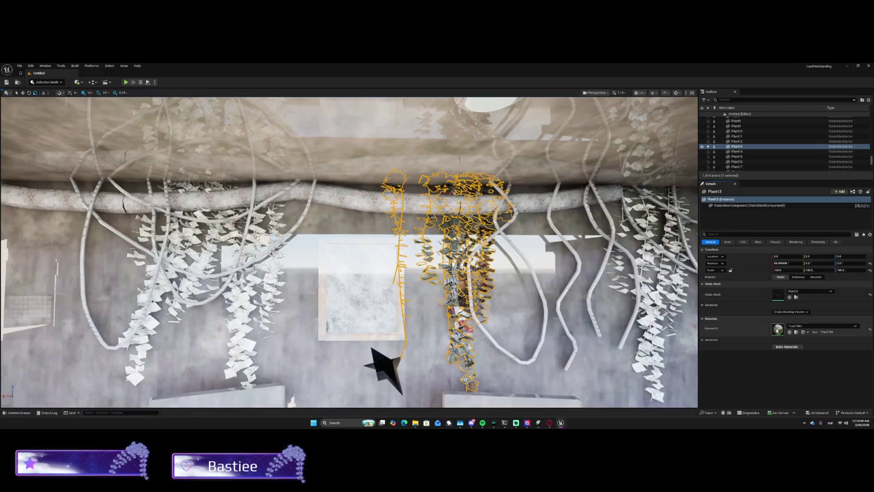
click(794, 325)
scroll(810, 298, up, 2)
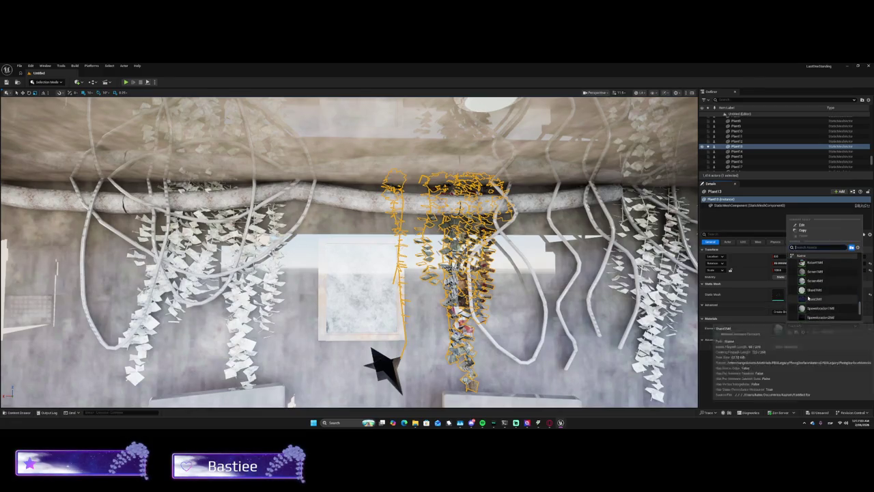
scroll(809, 300, up, 1)
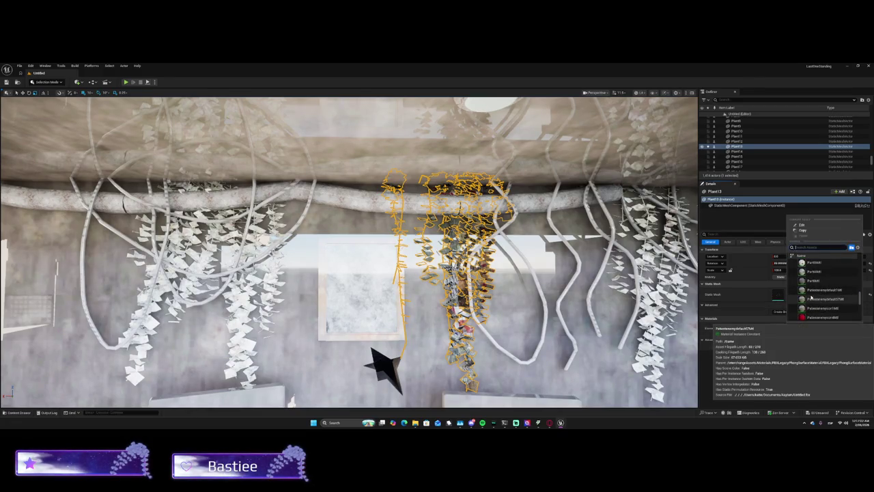
click(809, 298)
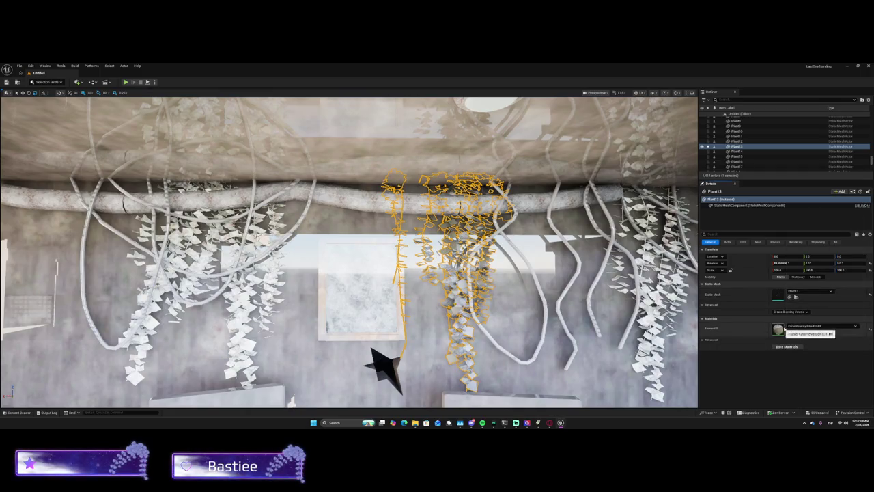
Browse the Element 0 material list and apply Handle7M to Plant13.
click(795, 326)
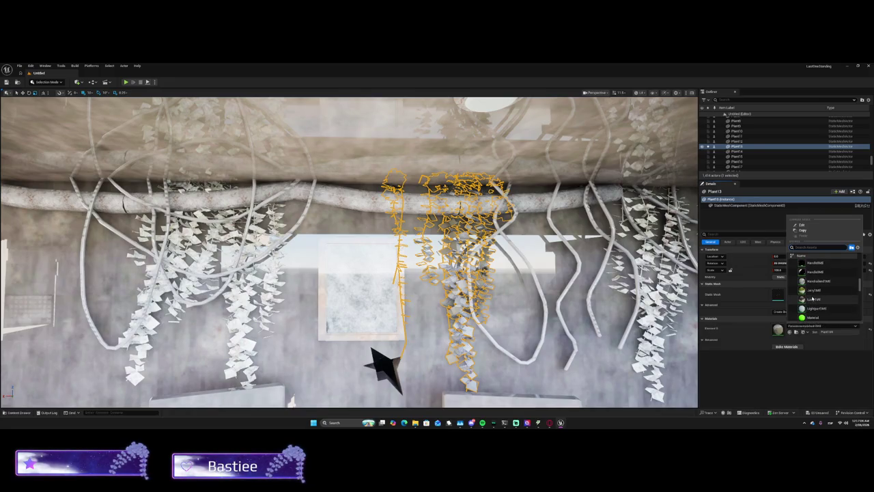
scroll(812, 299, up, 3)
scroll(812, 298, down, 1)
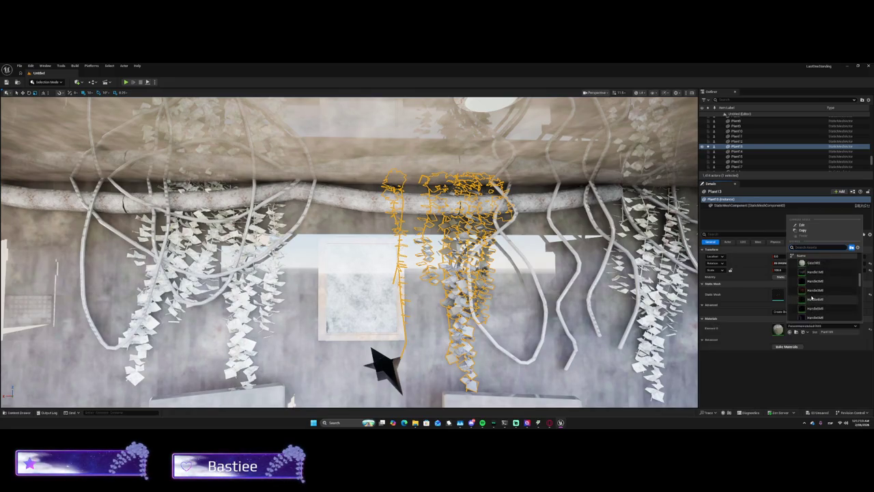
scroll(812, 297, up, 3)
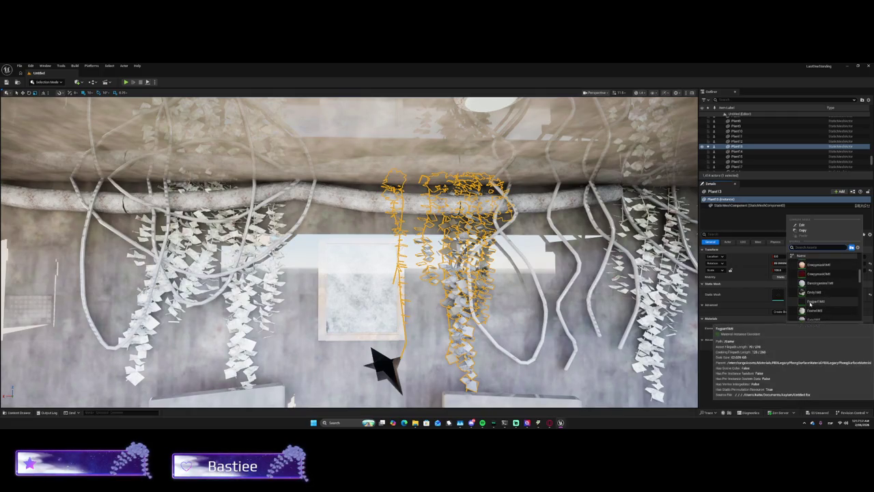
scroll(811, 304, up, 3)
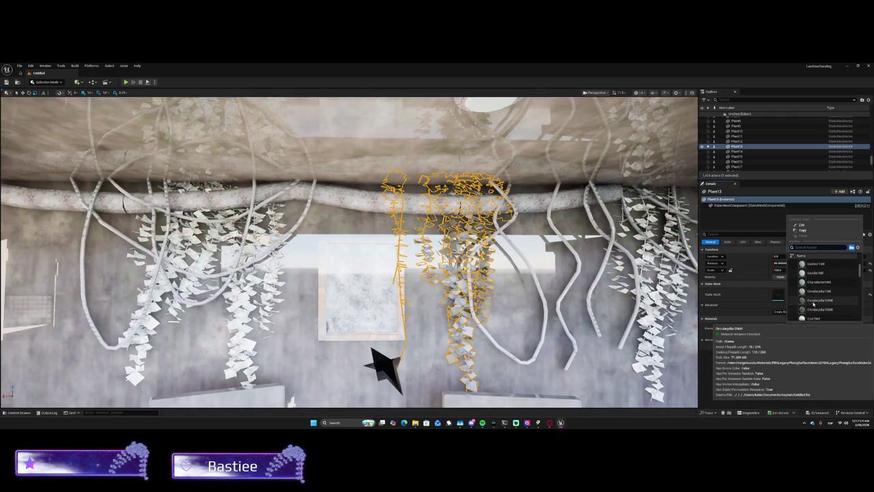
scroll(812, 298, down, 1)
scroll(813, 295, down, 3)
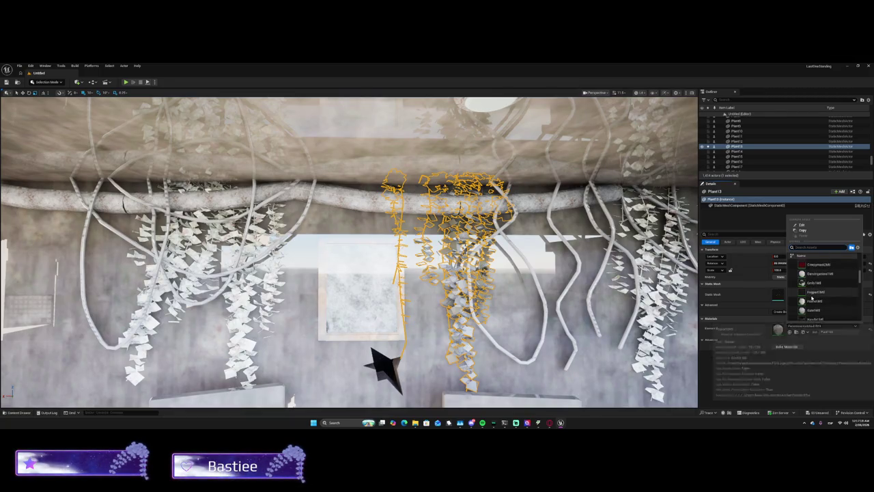
scroll(813, 297, down, 2)
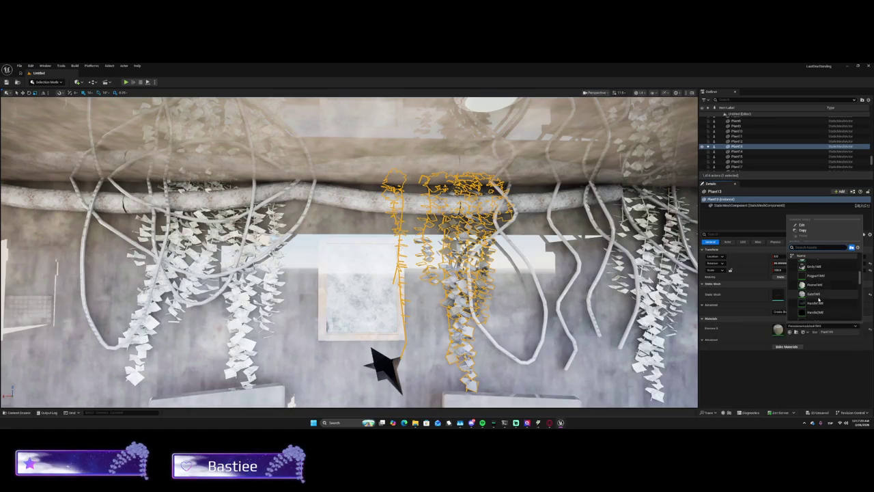
scroll(817, 296, down, 4)
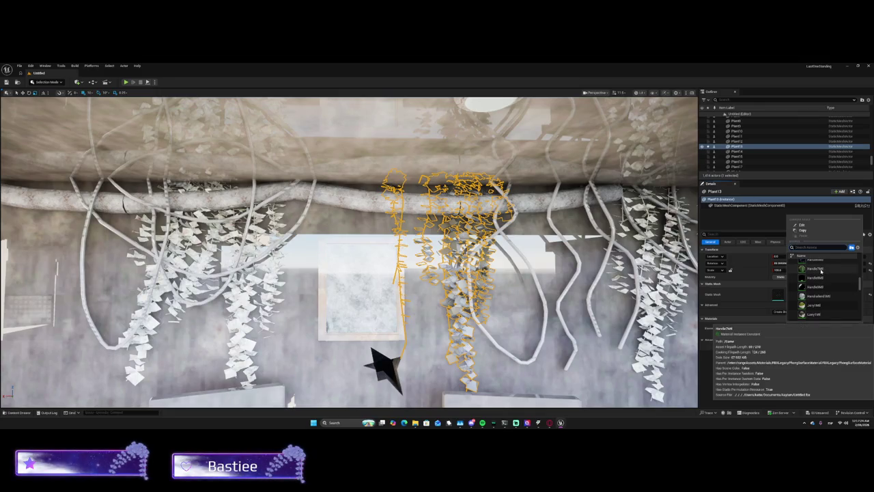
click(821, 271)
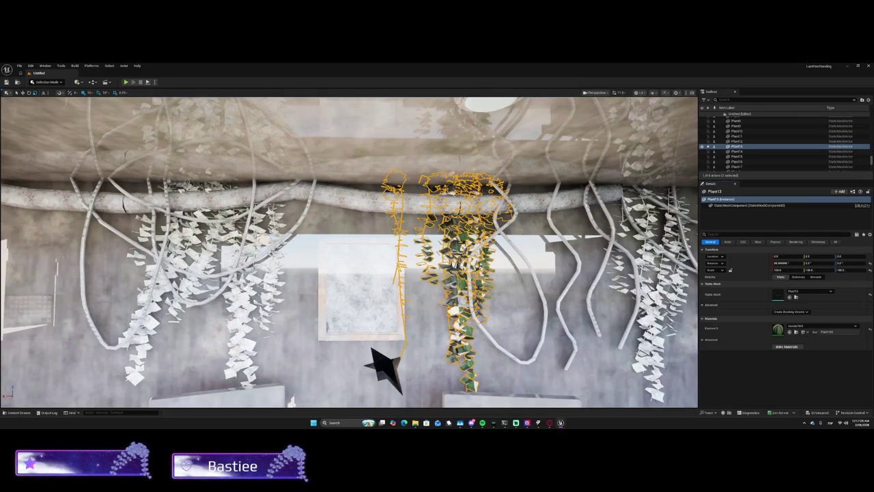
Try several more materials from the list on the vine.
scroll(349, 252, down, 3)
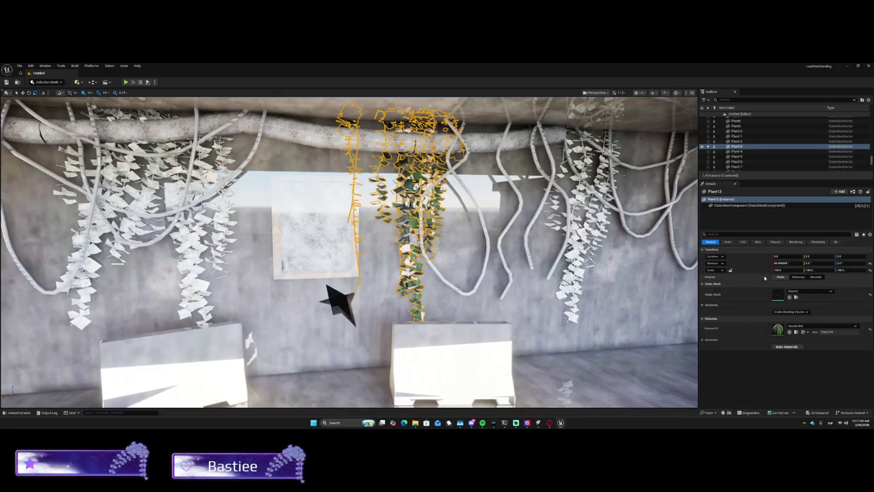
click(805, 292)
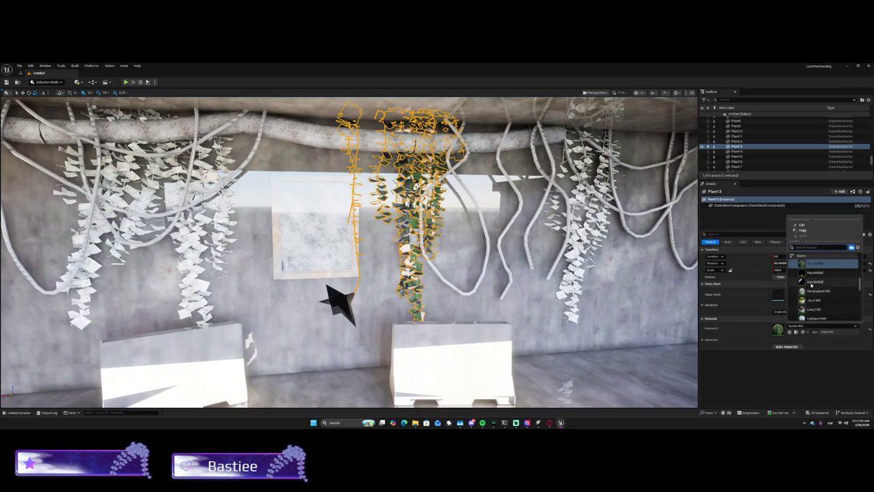
click(811, 285)
click(812, 290)
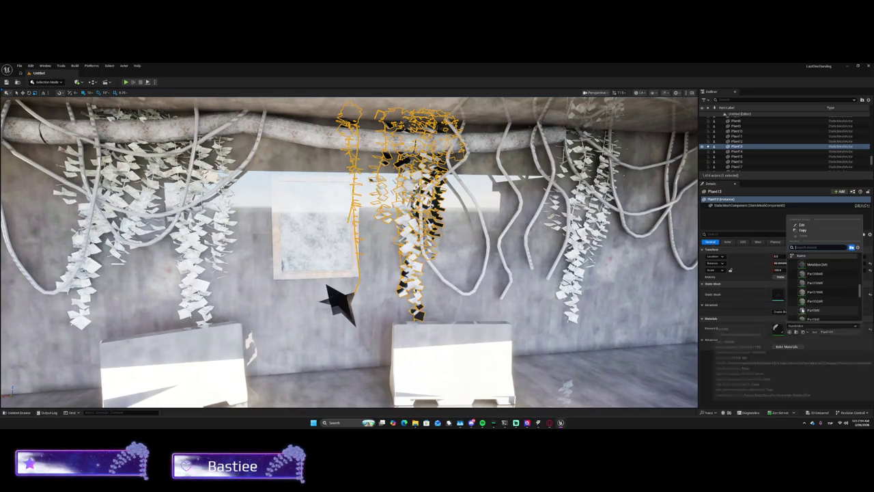
click(813, 264)
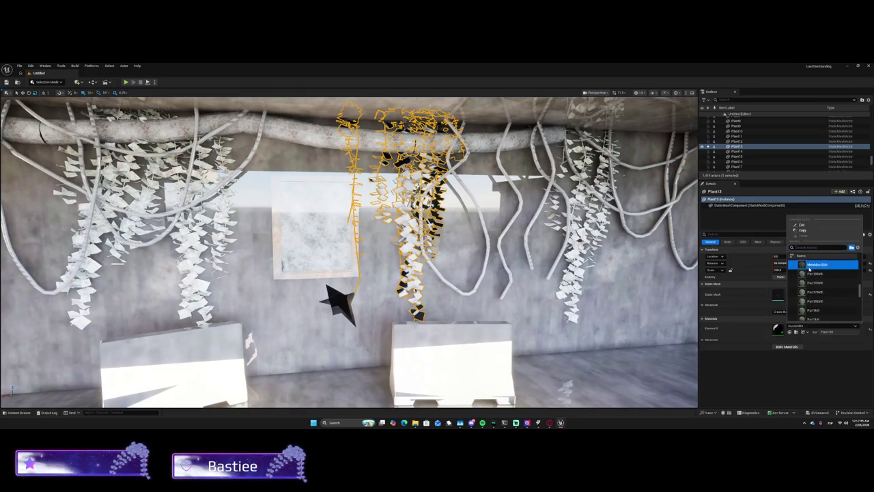
Give the vine's leaves a dark grey material.
click(802, 328)
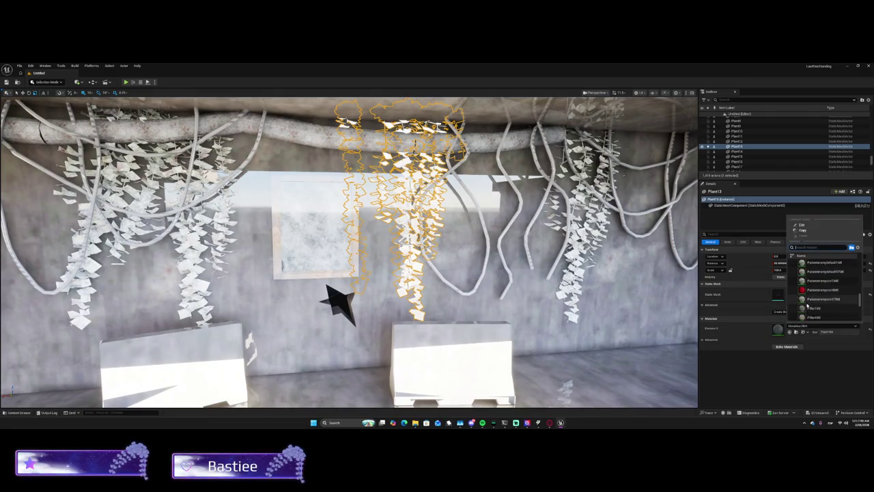
click(812, 298)
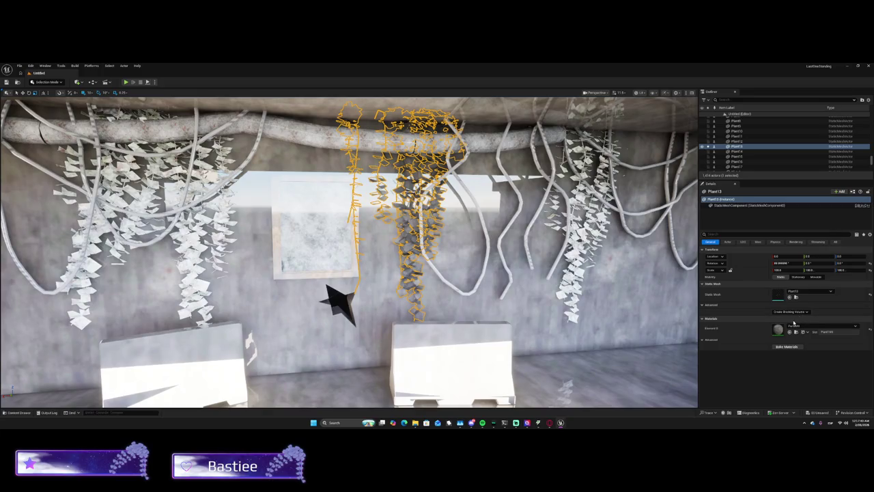
click(794, 312)
click(794, 312)
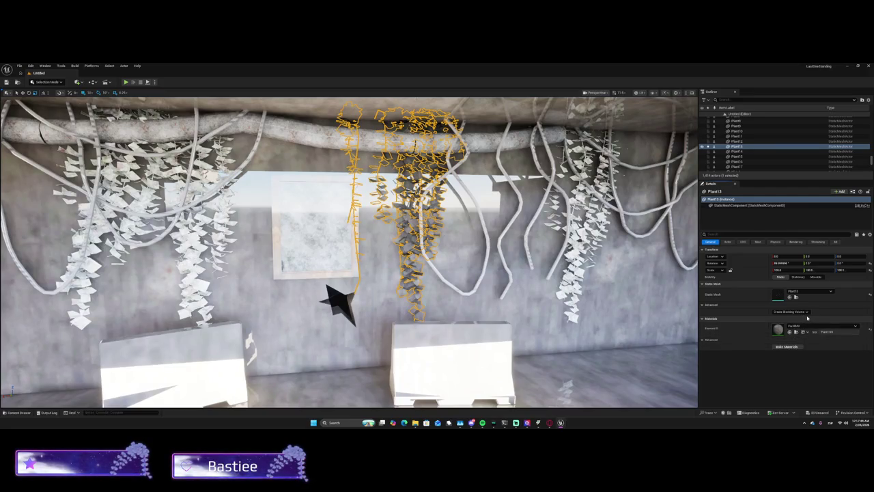
Close the material list unchanged and show all of Plant13's properties.
click(816, 326)
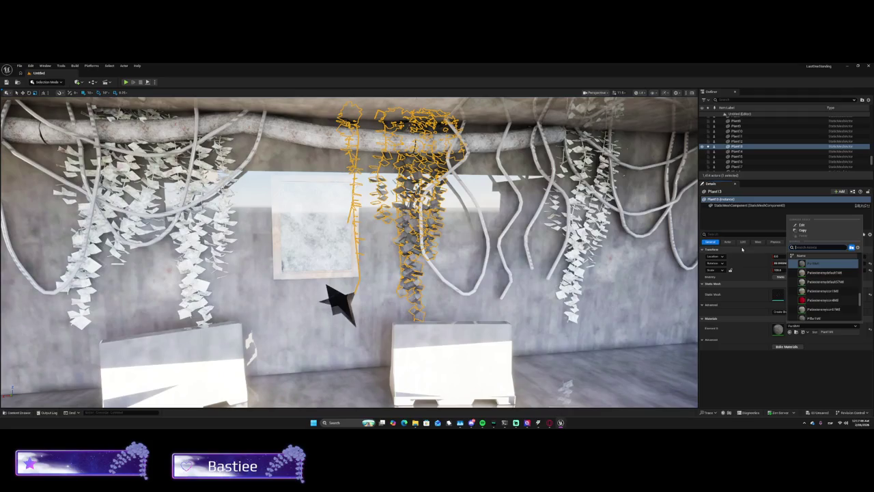
click(764, 247)
click(834, 244)
scroll(759, 333, down, 5)
scroll(759, 332, down, 10)
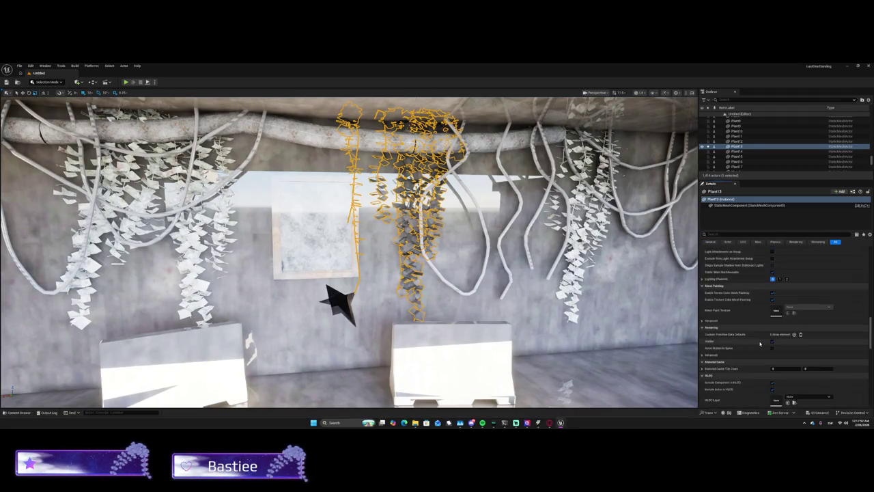
scroll(759, 347, down, 5)
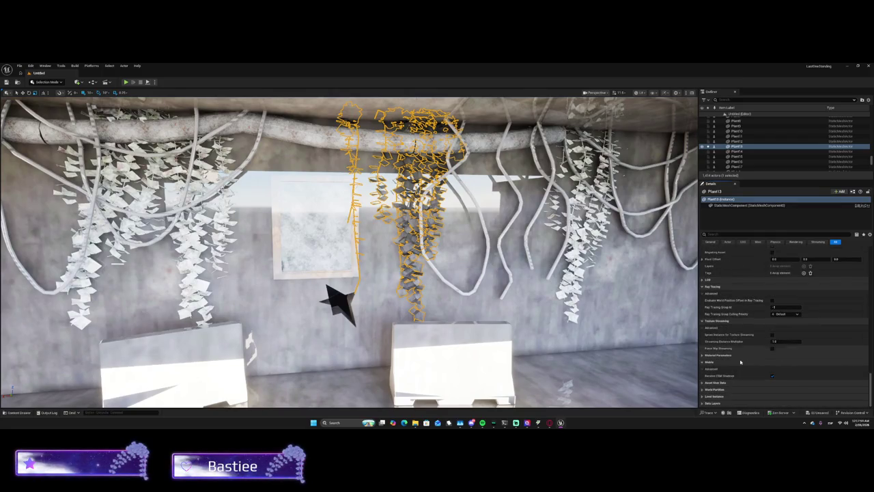
click(712, 383)
scroll(714, 382, down, 2)
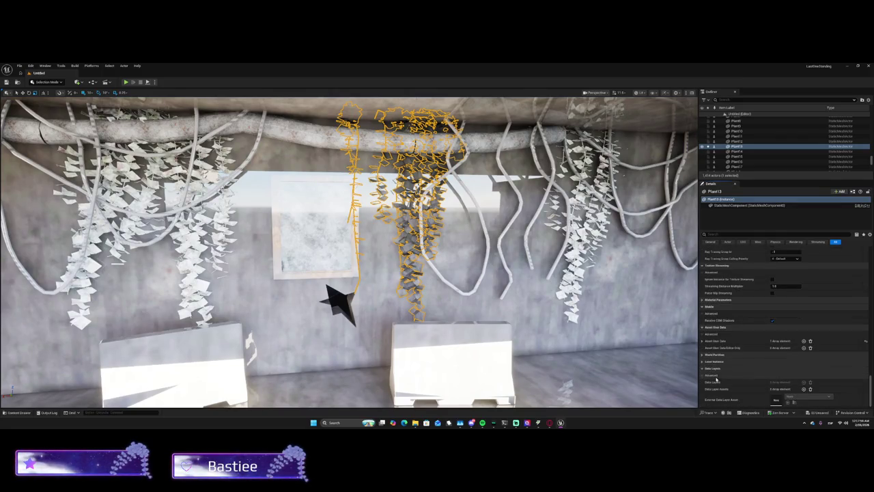
key(w)
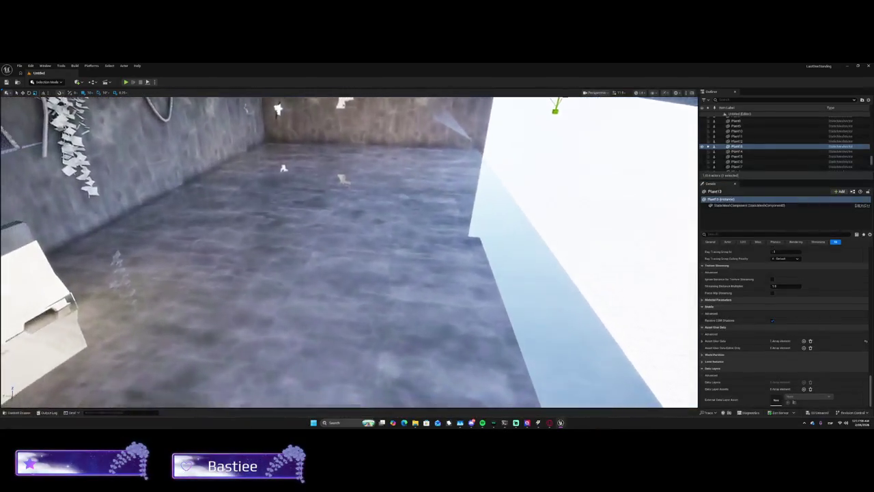
key(w)
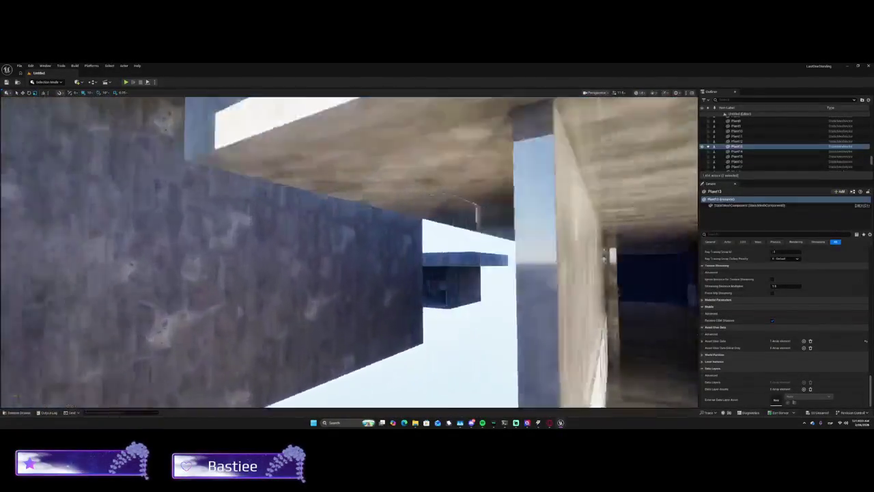
key(w)
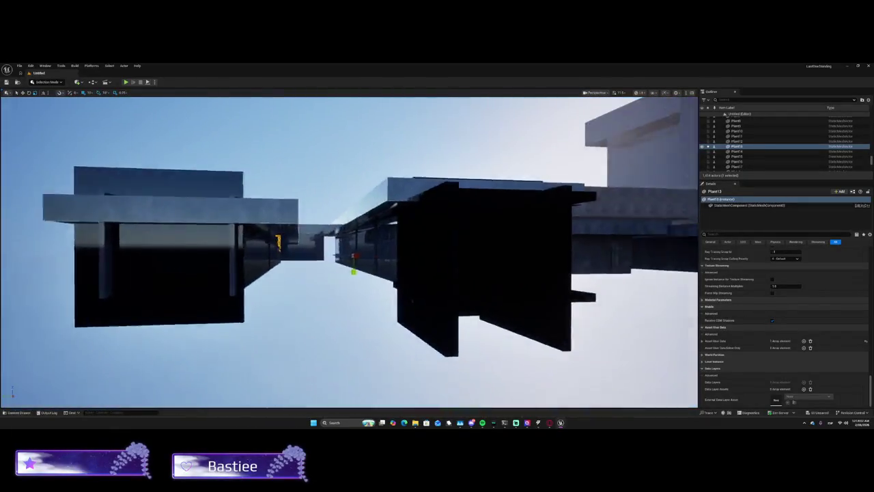
key(w)
key(s)
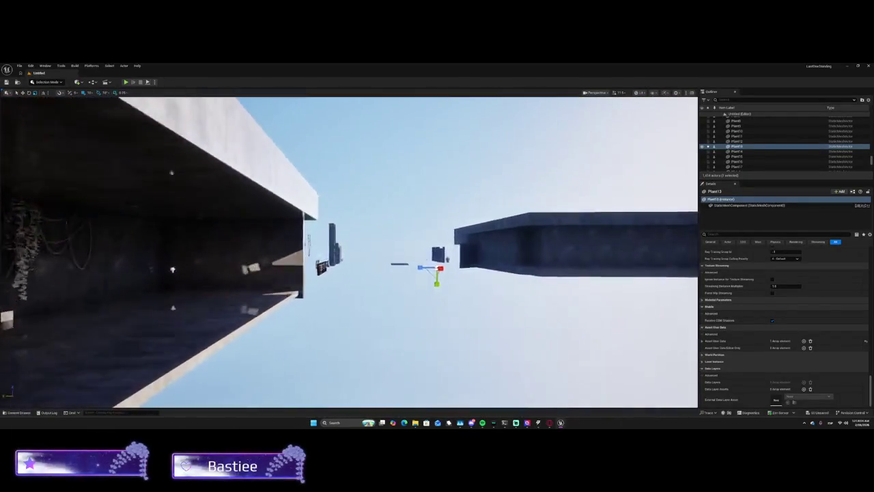
key(s)
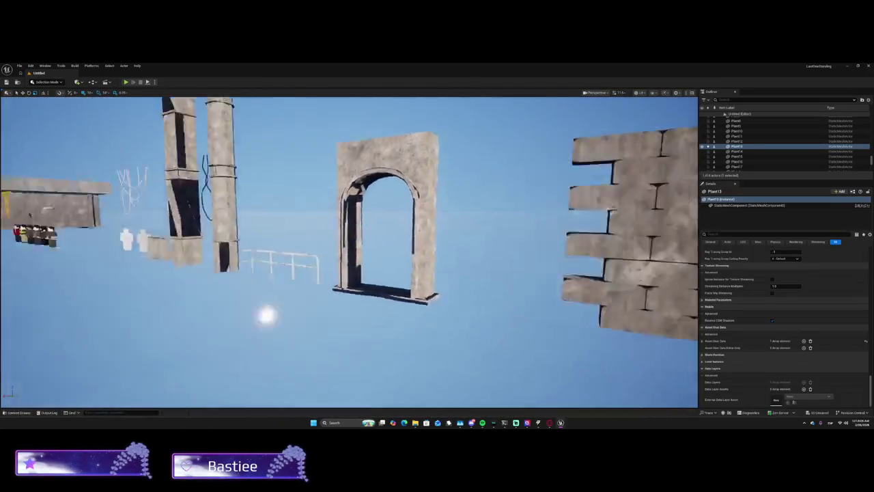
key(f)
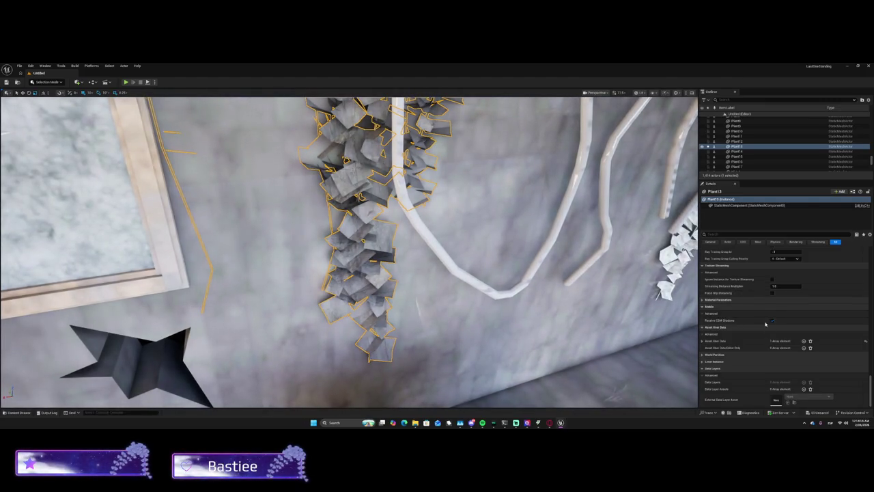
Give Plant13 a white textured material, then try another static mesh and clear it.
click(711, 242)
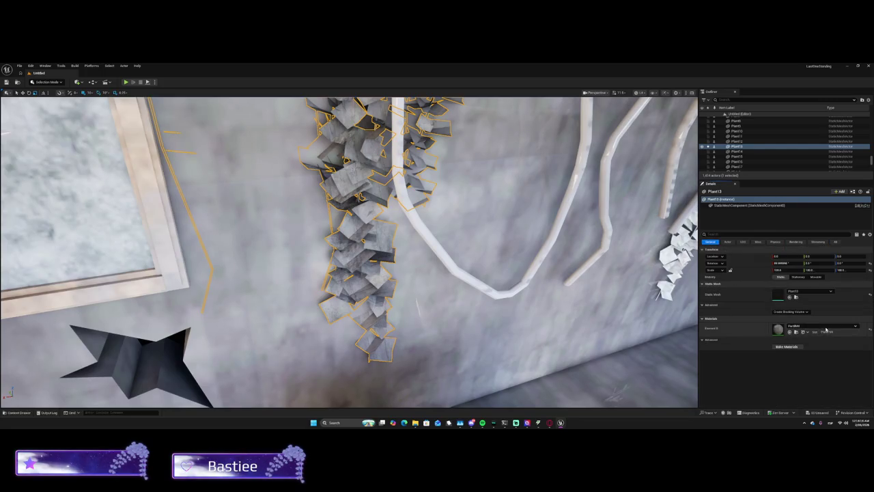
click(869, 331)
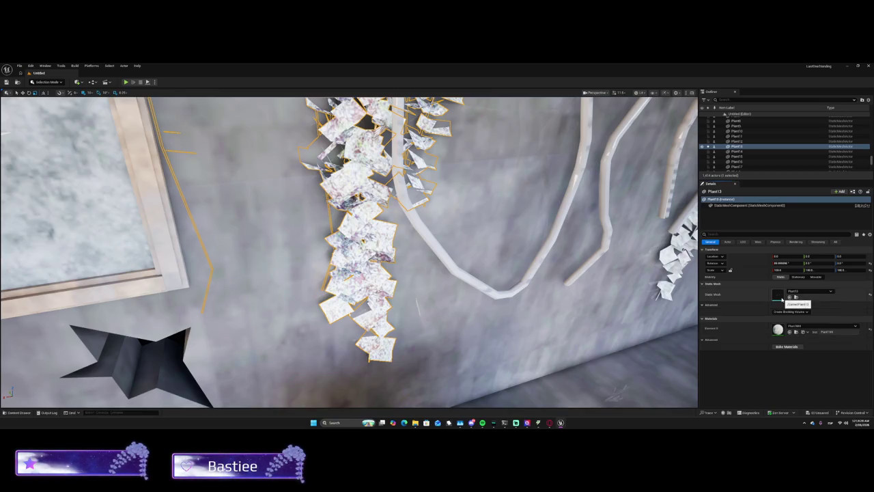
click(796, 293)
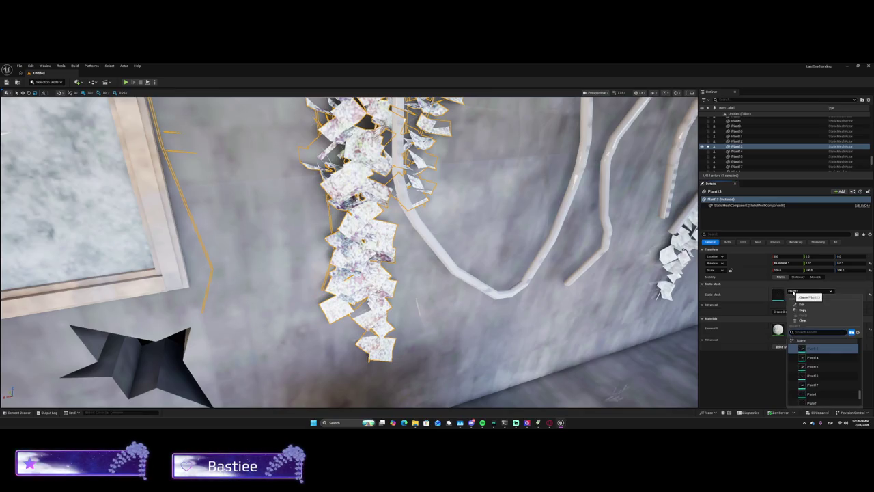
click(813, 357)
key(f)
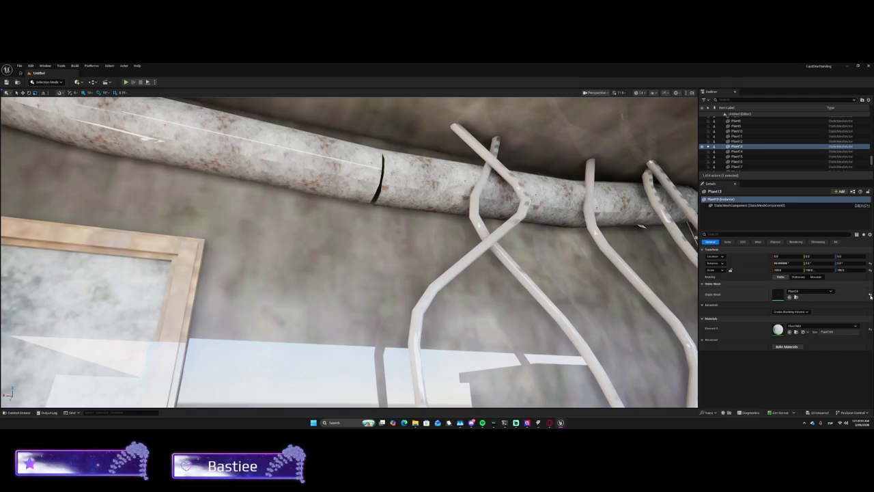
click(869, 294)
key(f)
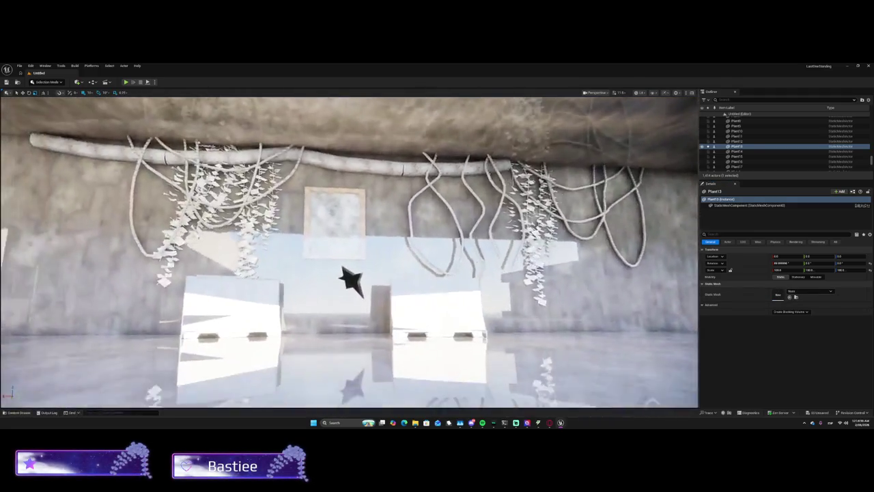
Assign the Amanda mesh to Plant13, reset it to None, then undo the reset.
click(806, 290)
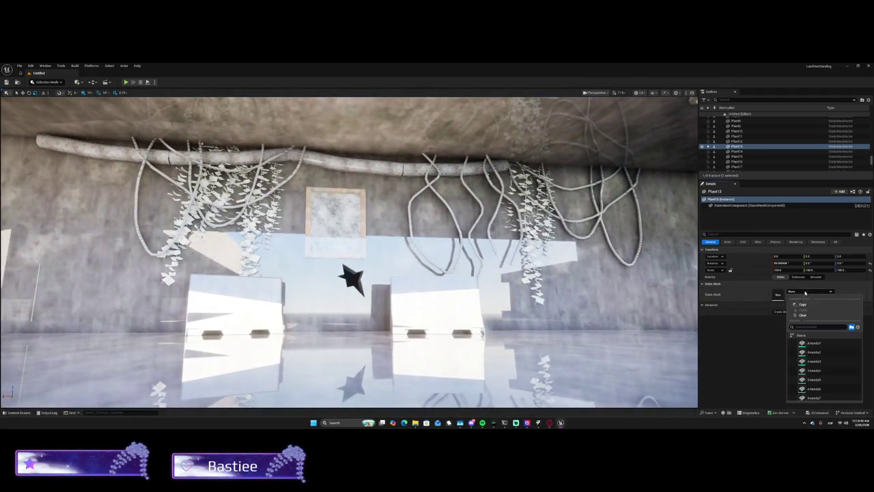
click(812, 340)
key(f)
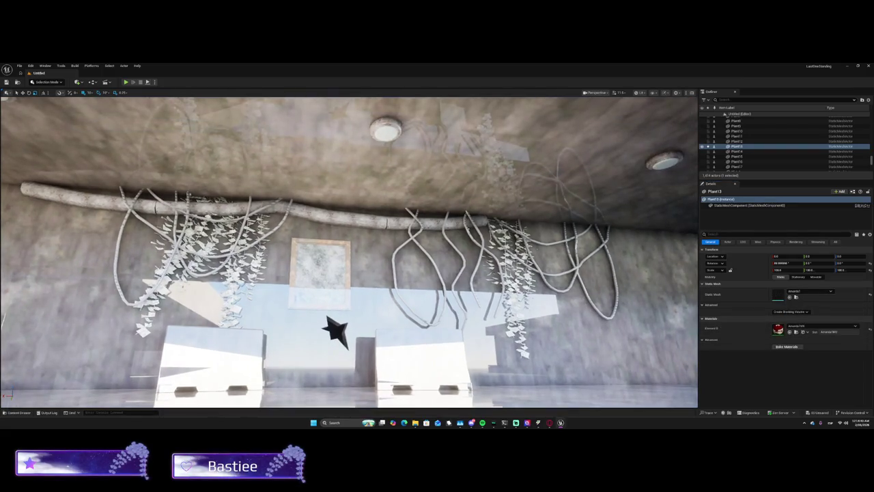
click(869, 296)
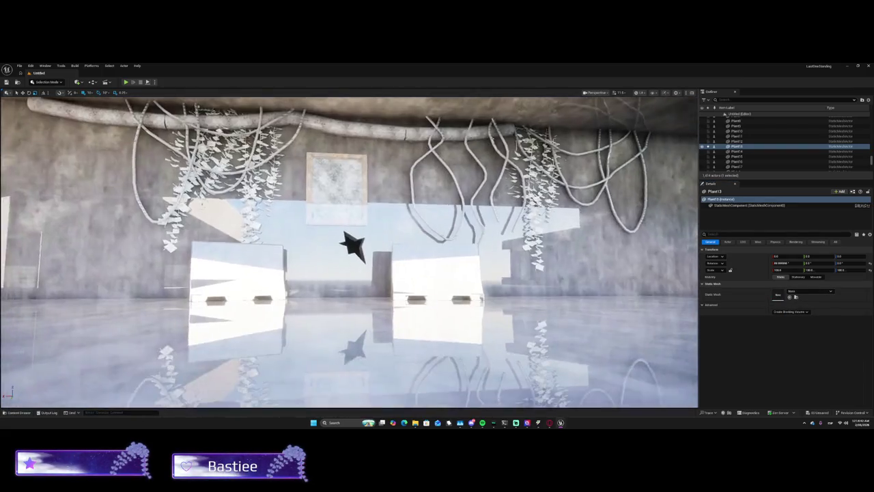
key(ctrl+z)
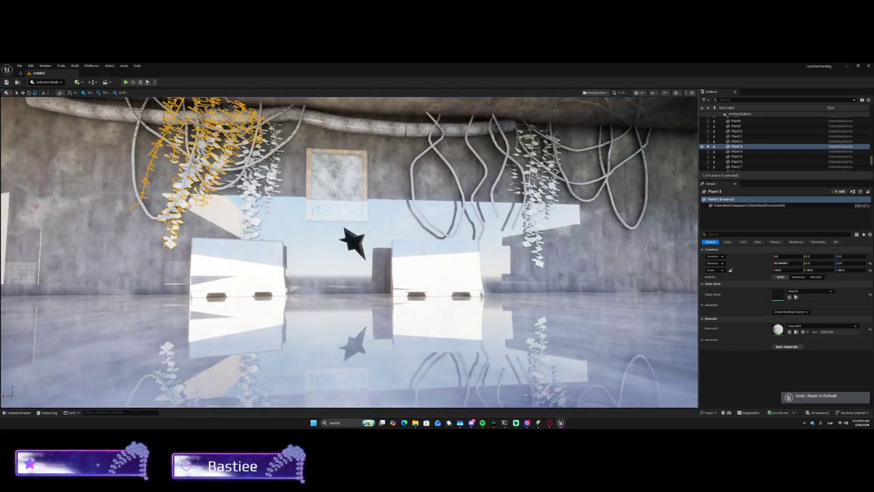
key(ctrl+z)
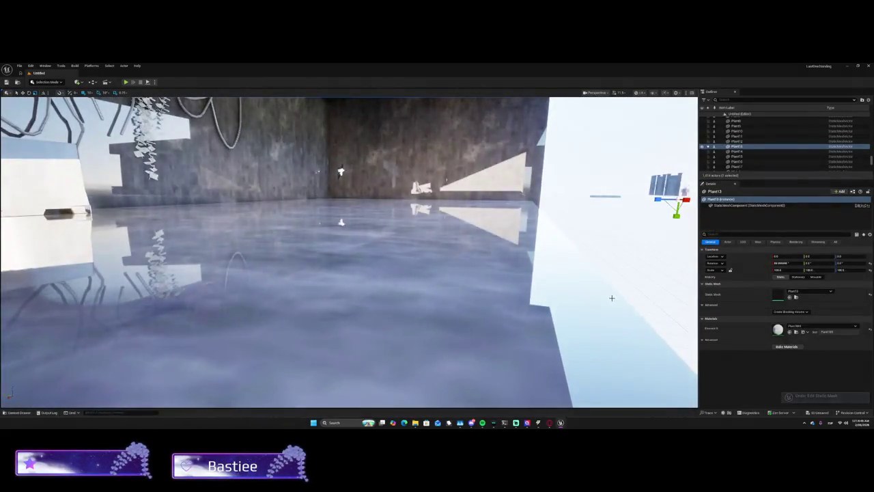
key(f)
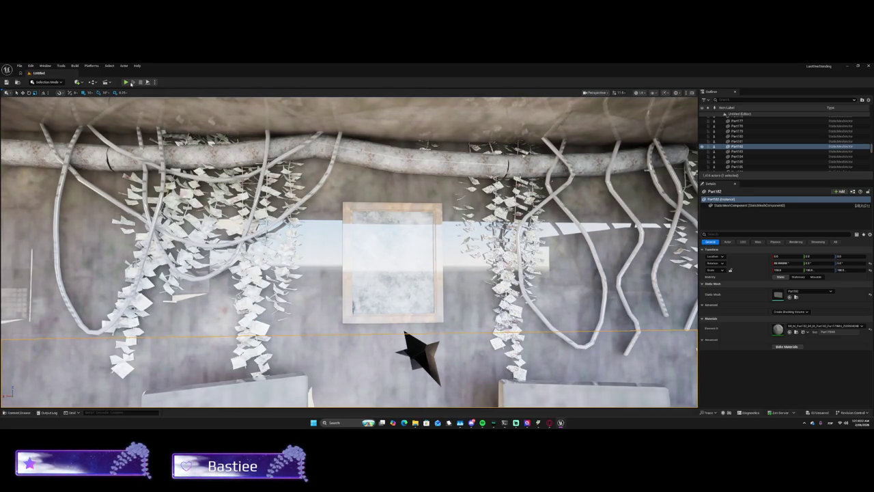
click(79, 82)
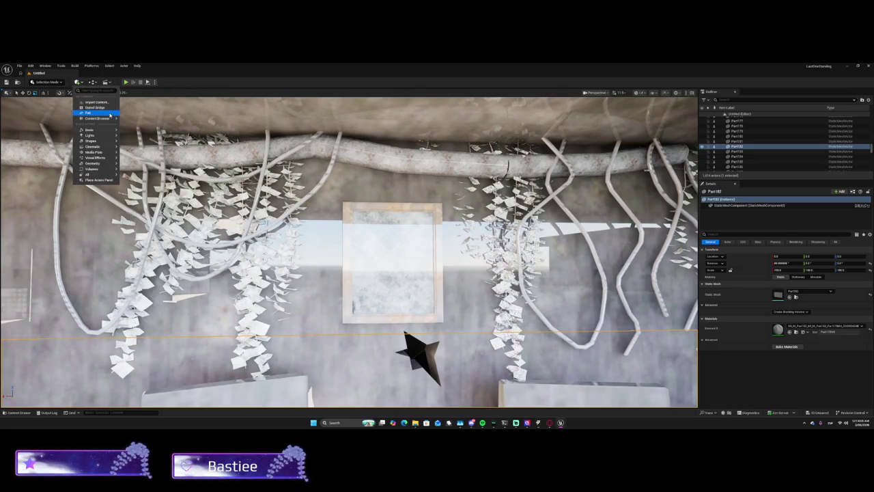
mouse_move(108, 119)
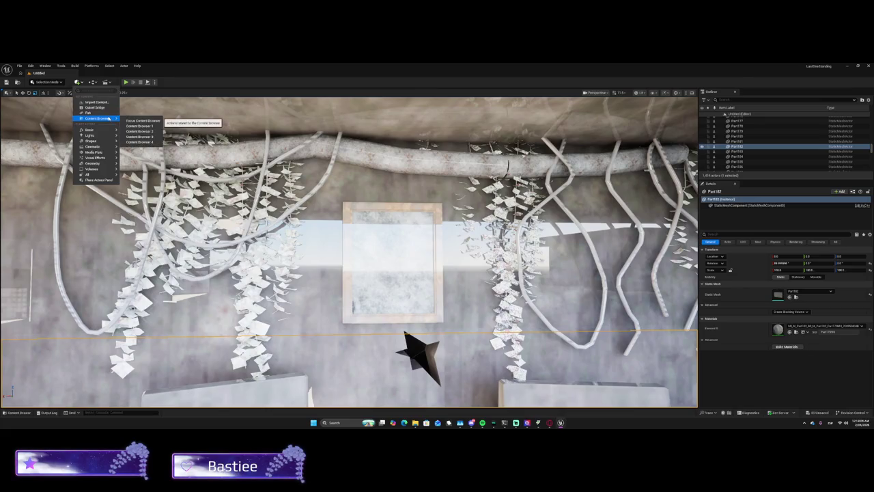
mouse_move(103, 134)
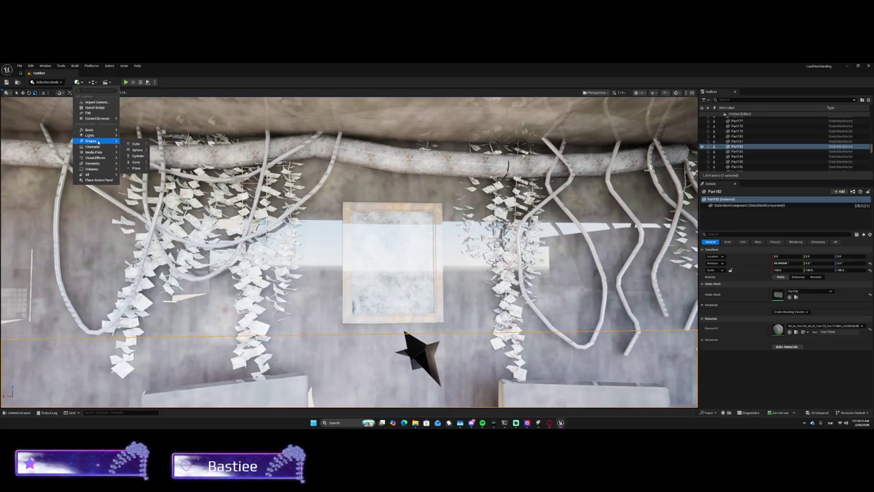
mouse_move(100, 158)
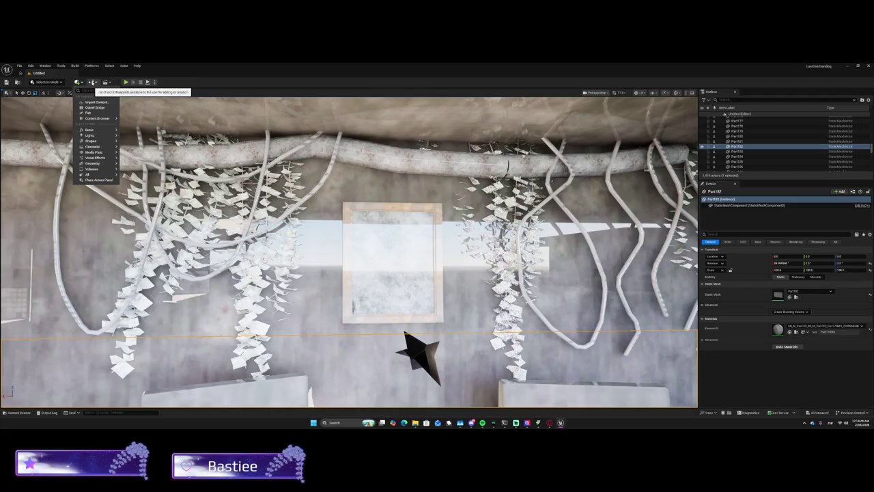
click(91, 82)
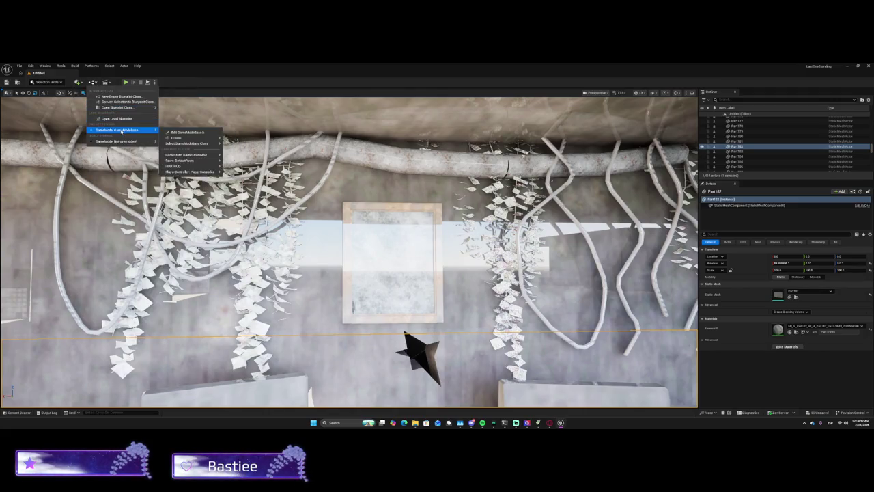
click(93, 82)
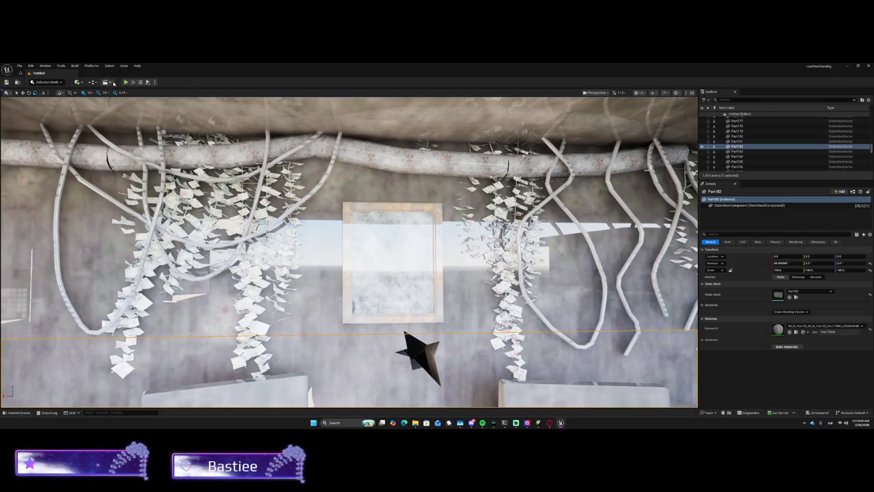
click(154, 82)
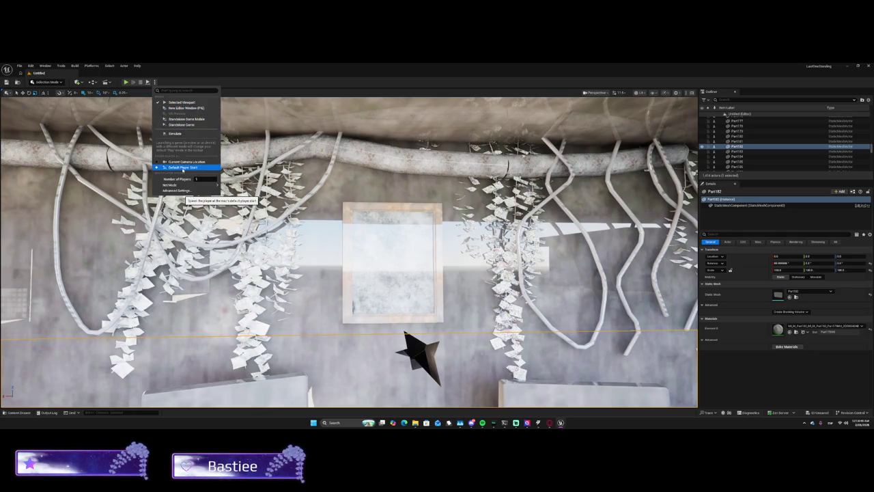
click(182, 167)
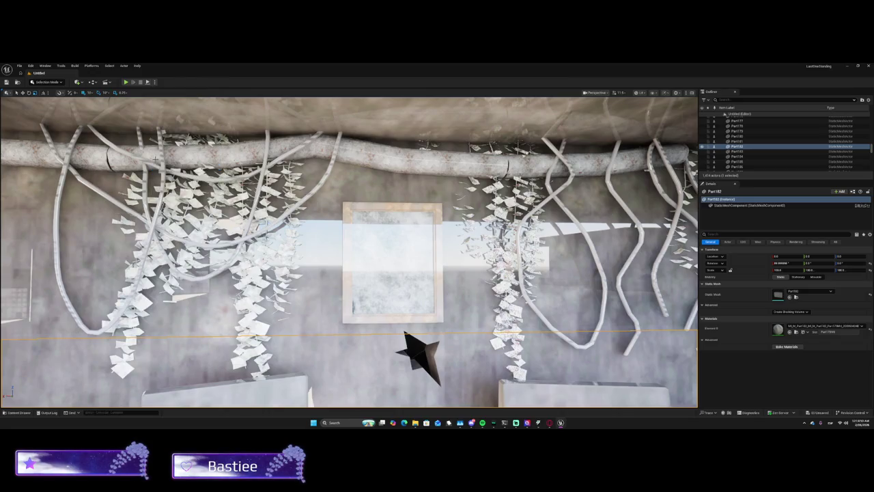
click(155, 83)
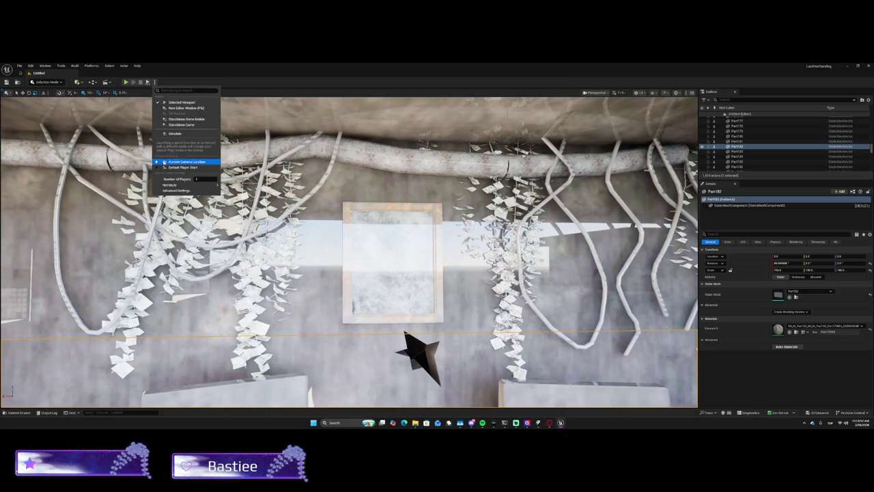
click(126, 83)
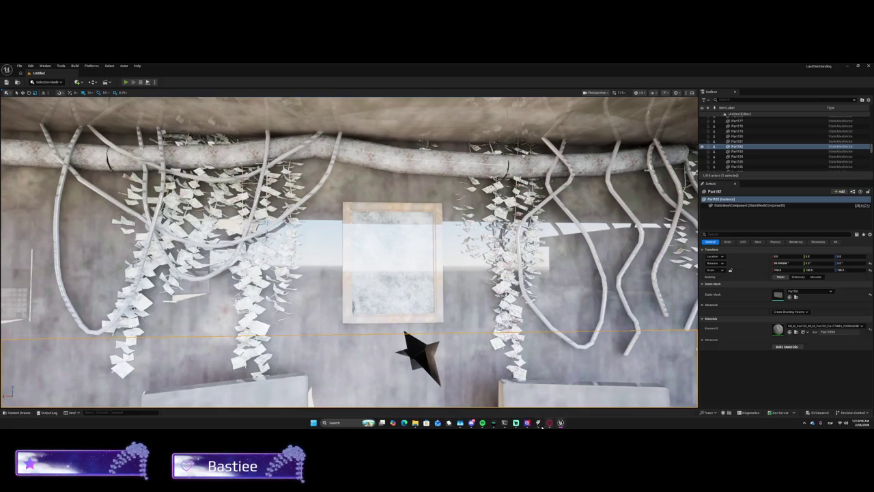
click(805, 423)
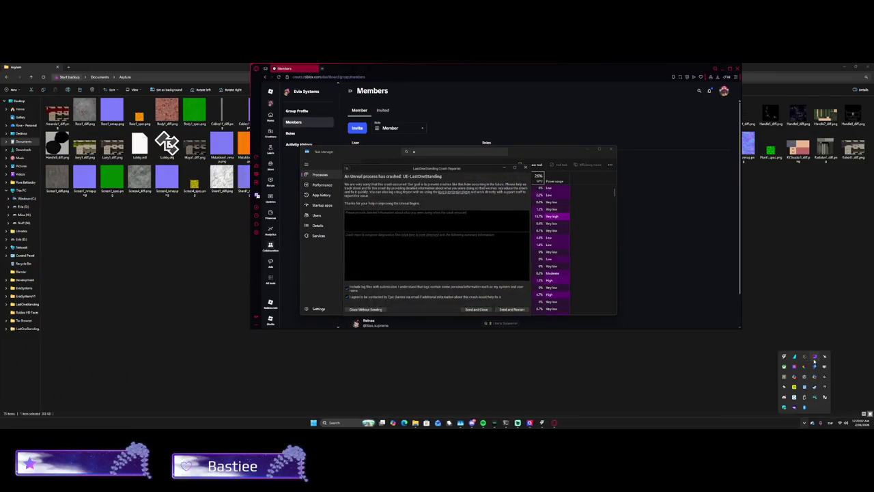
Open RivaTuner and move it aside, then send the crash report and close the reporter.
click(814, 357)
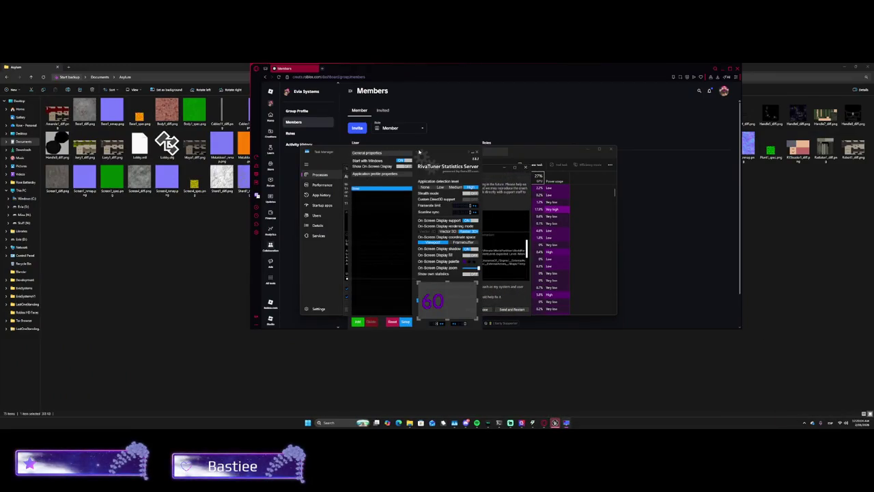
drag(601, 181, 620, 162)
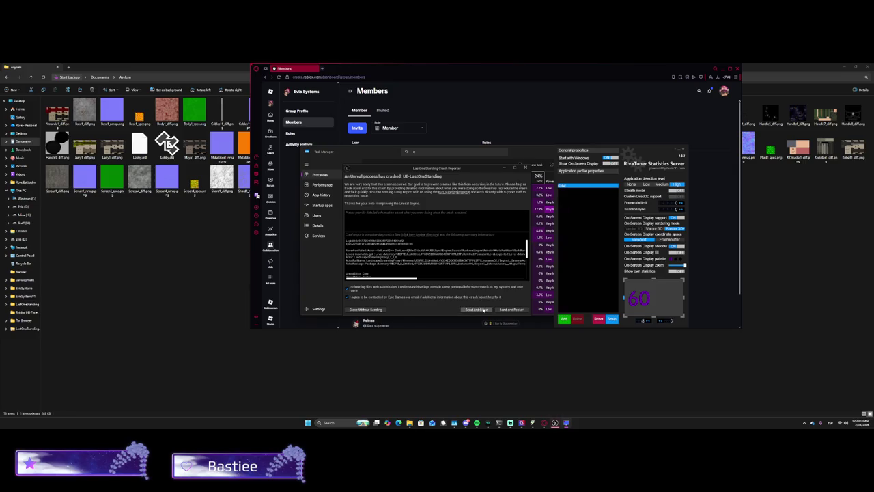
click(483, 310)
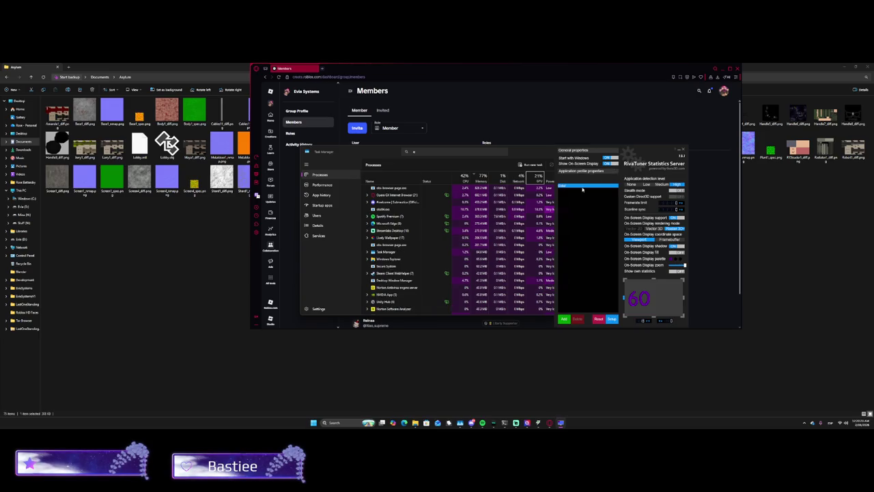
click(334, 423)
Search for 'unity hub', open it, then put its window away.
text(unity hub)
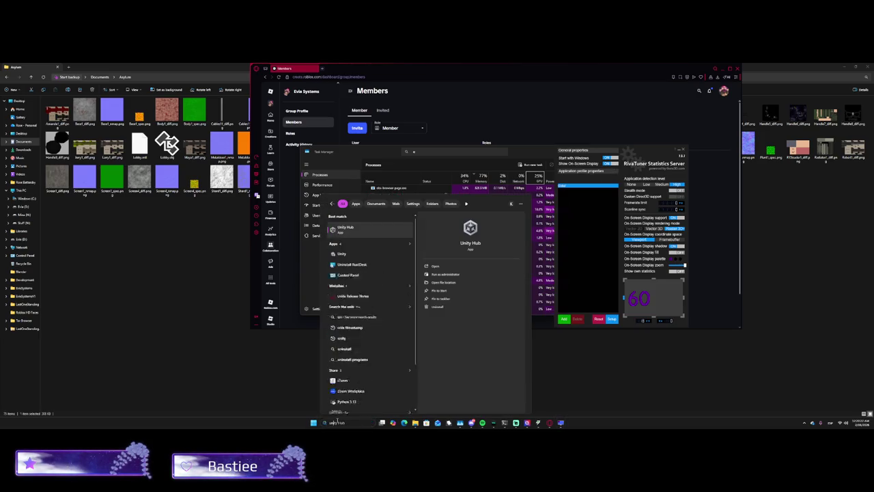
key(Return)
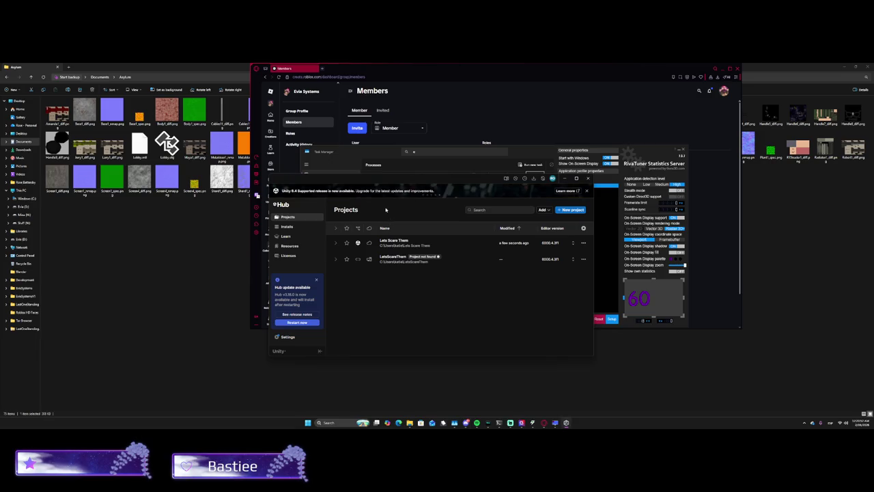
drag(370, 182, 369, 424)
Search for 'unreal' and launch Unreal Engine.
click(358, 422)
text(unreal)
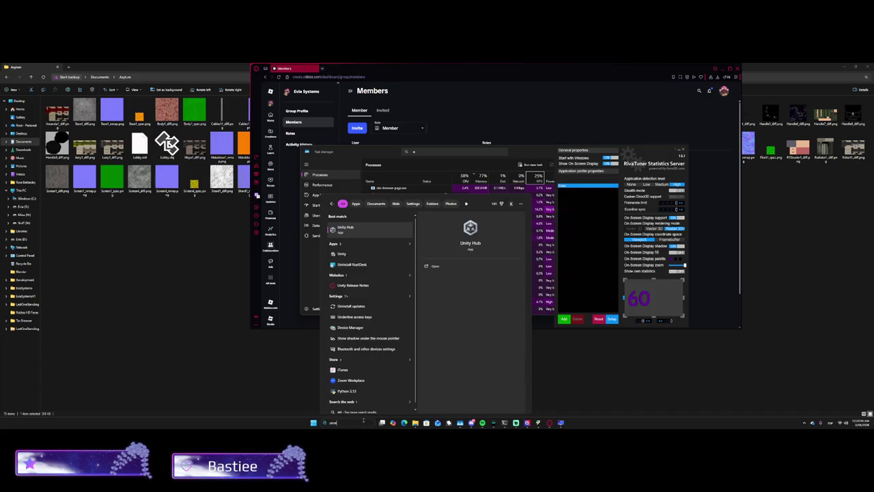
key(Return)
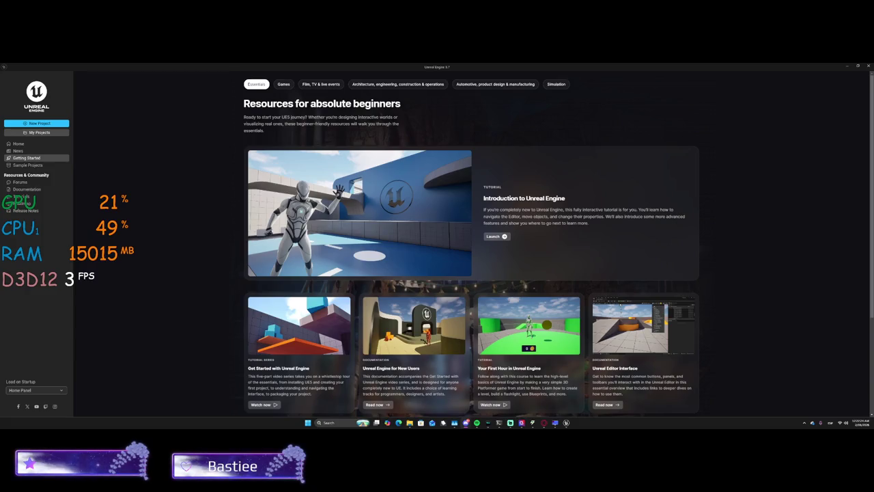
Open LastOneStanding from My Projects, dismiss the check-out warning, and restore the editor window.
click(60, 134)
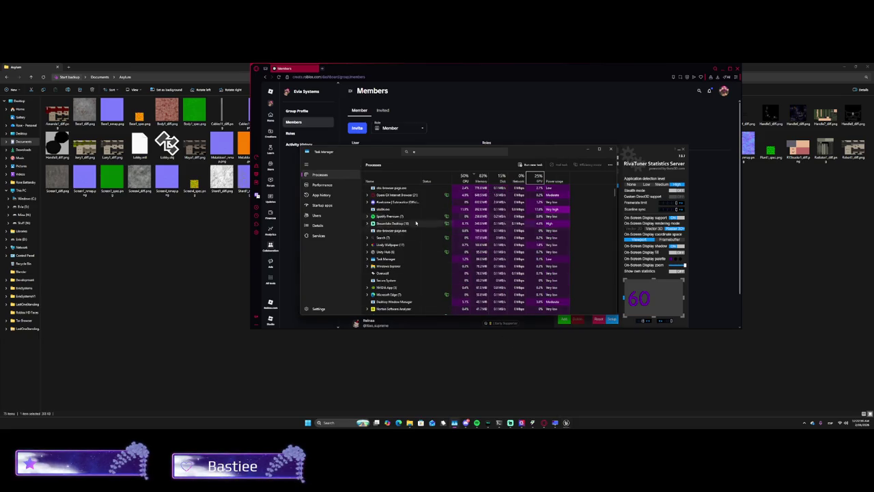
click(410, 190)
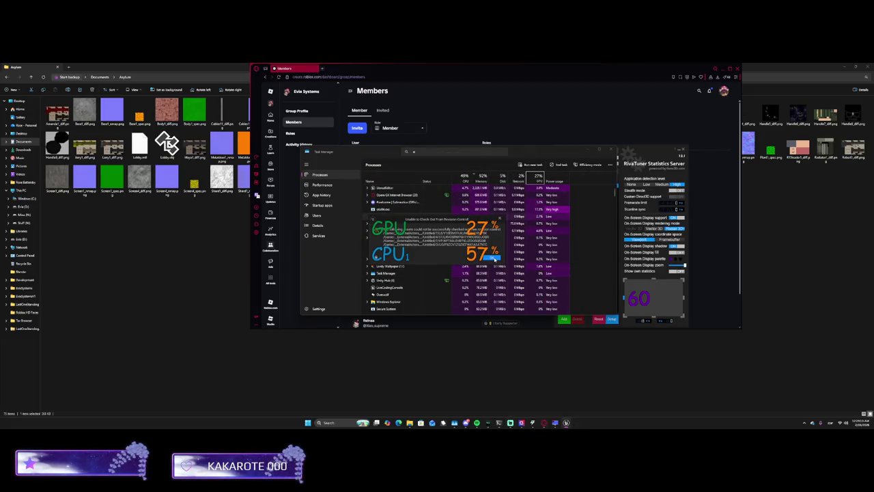
click(494, 259)
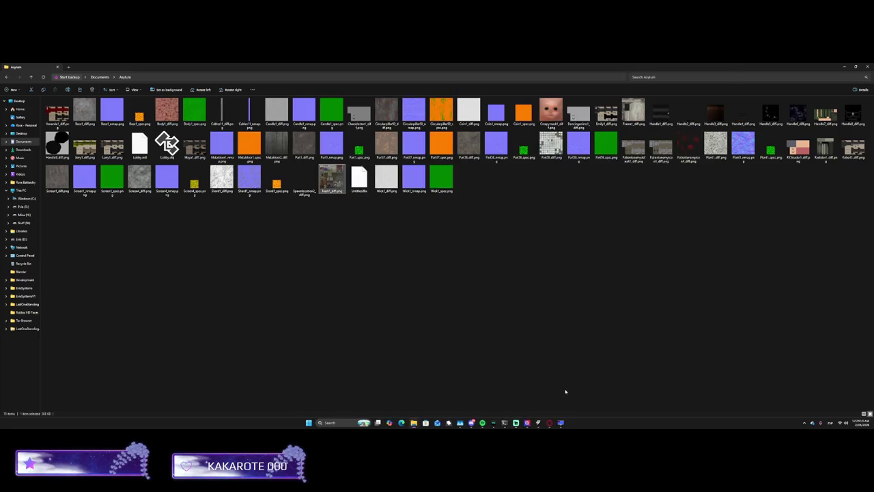
mouse_move(565, 422)
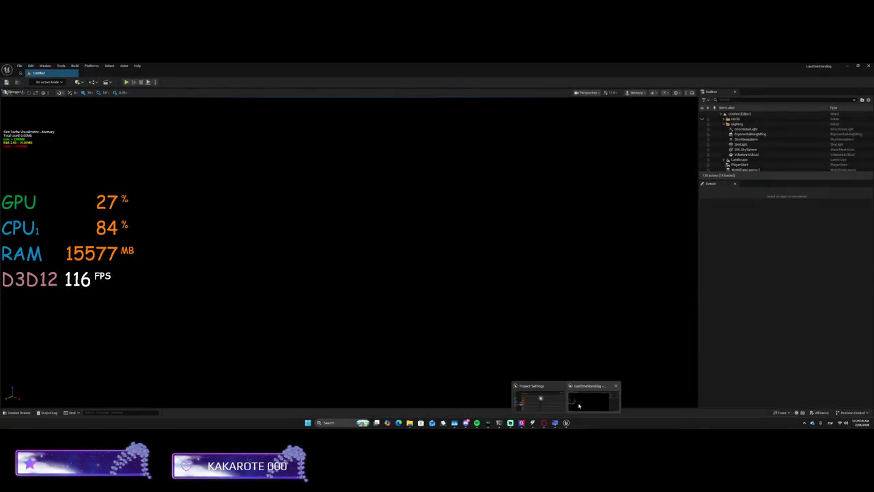
click(578, 405)
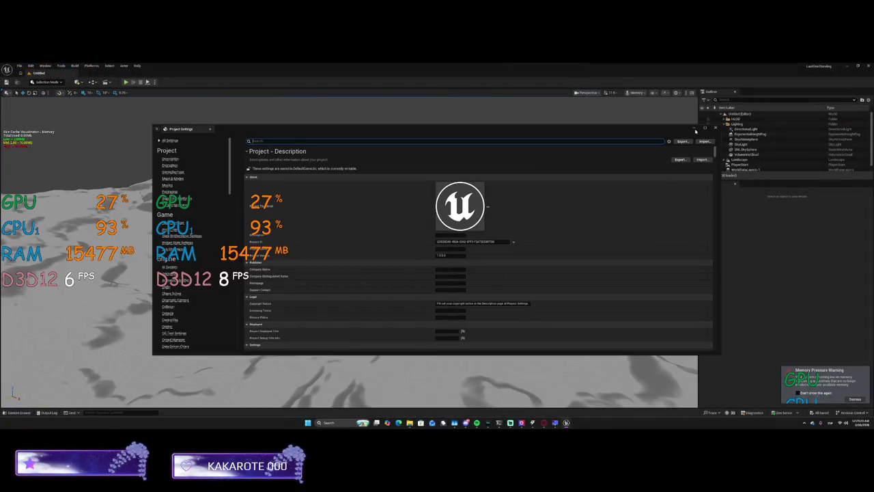
Close Project Settings, look around the terrain, and select a LandscapeStreamingProxy tile.
mouse_move(641, 131)
mouse_down()
mouse_move(614, 109)
mouse_move(623, 183)
mouse_up()
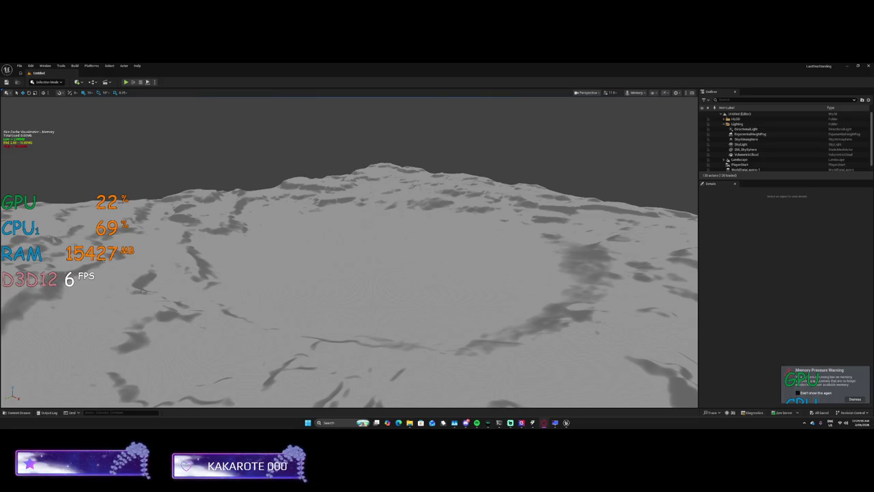
click(170, 198)
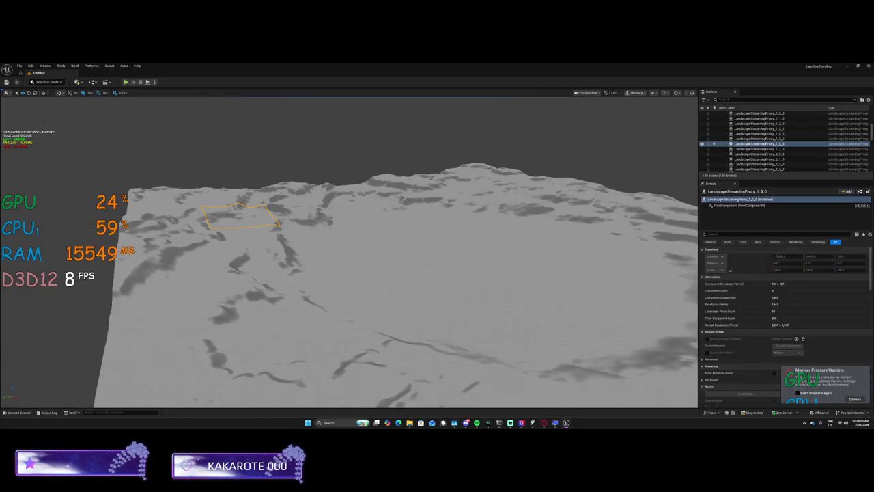
key(f)
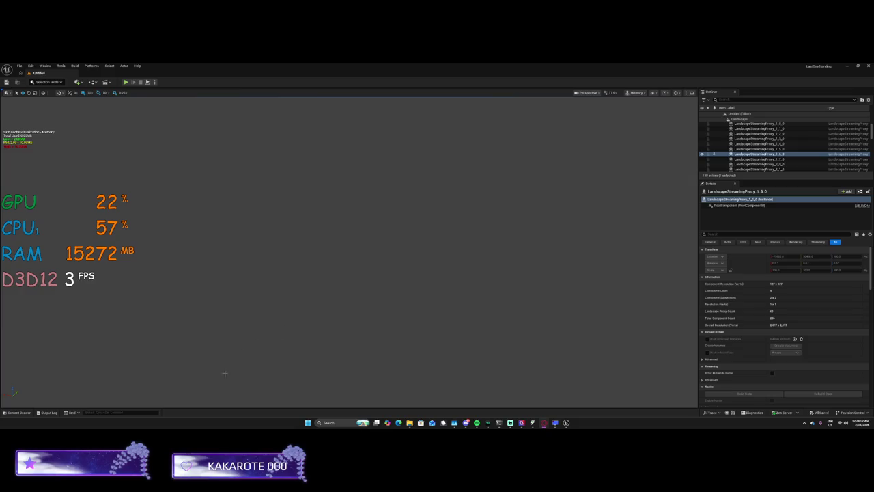
click(21, 412)
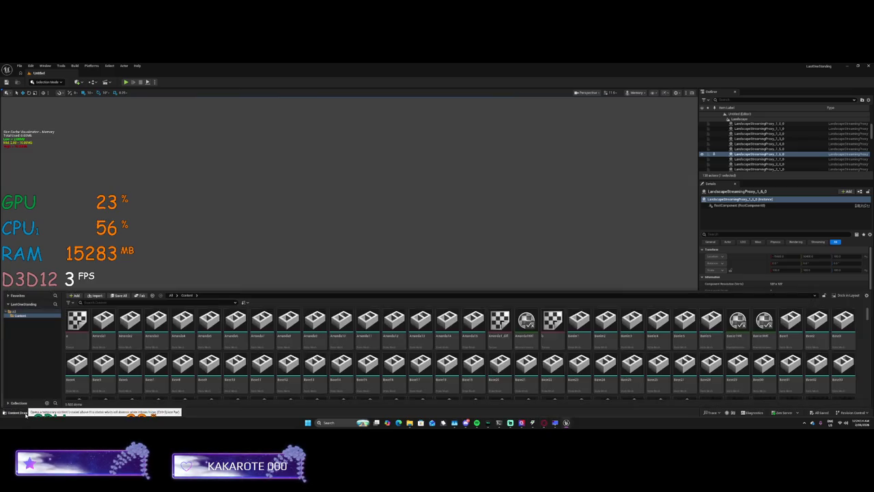
scroll(126, 338, up, 2)
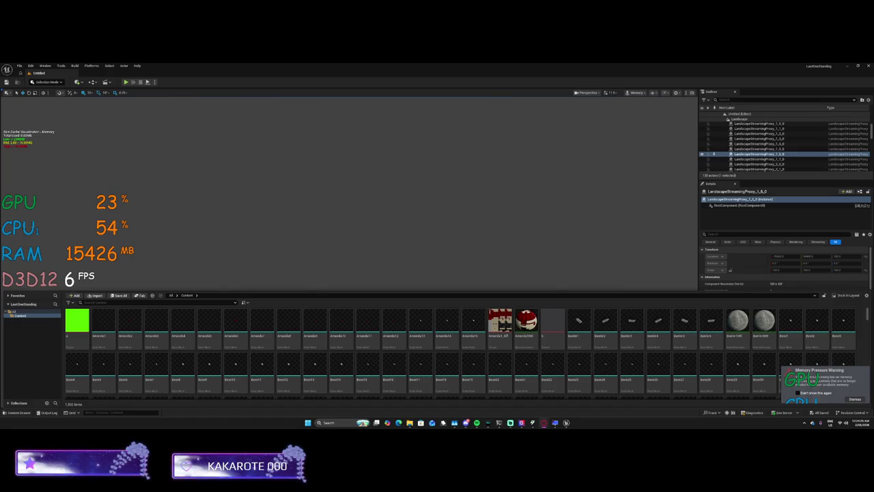
click(145, 146)
drag(146, 146, 145, 68)
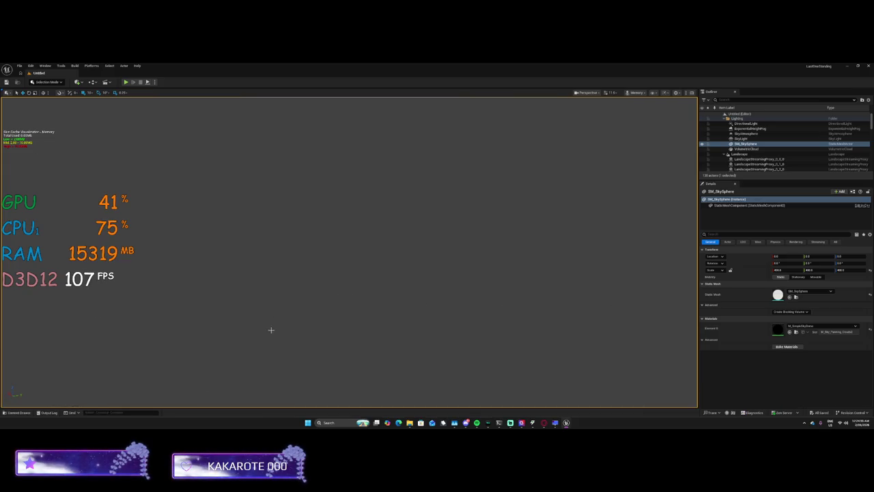
Open the Content Drawer and scroll through the project's assets.
click(19, 412)
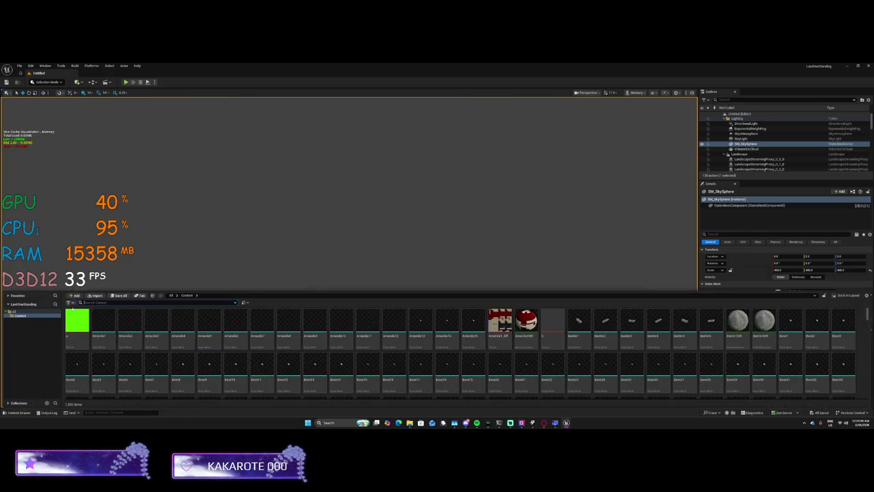
scroll(82, 338, down, 10)
scroll(97, 340, down, 5)
scroll(97, 337, down, 5)
scroll(97, 333, down, 10)
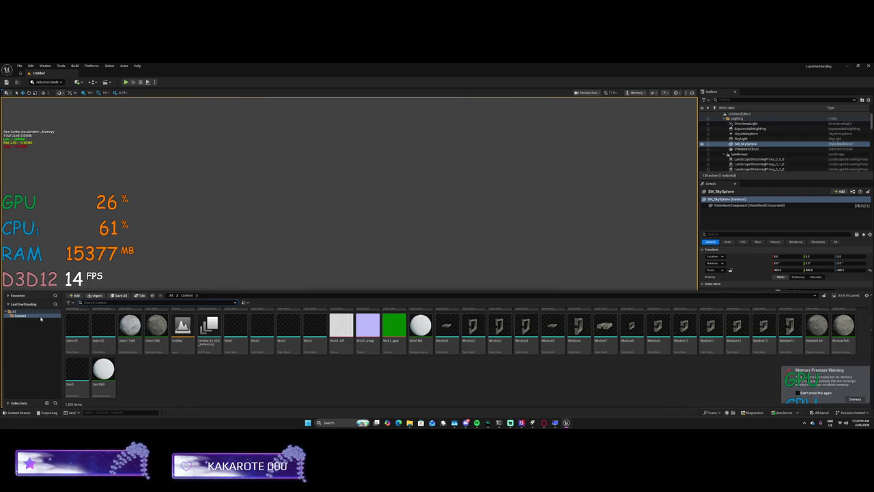
Collapse the Lighting folder in the Outliner and open the Landscape actor's context menu.
click(725, 124)
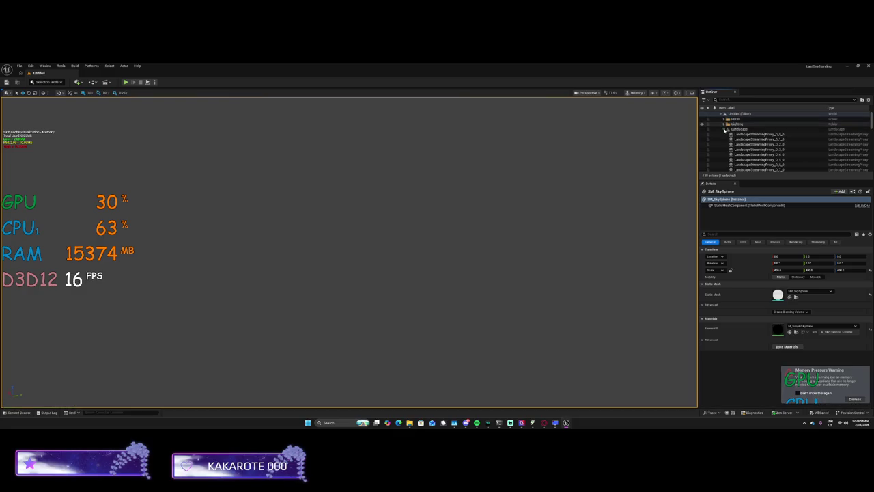
click(728, 130)
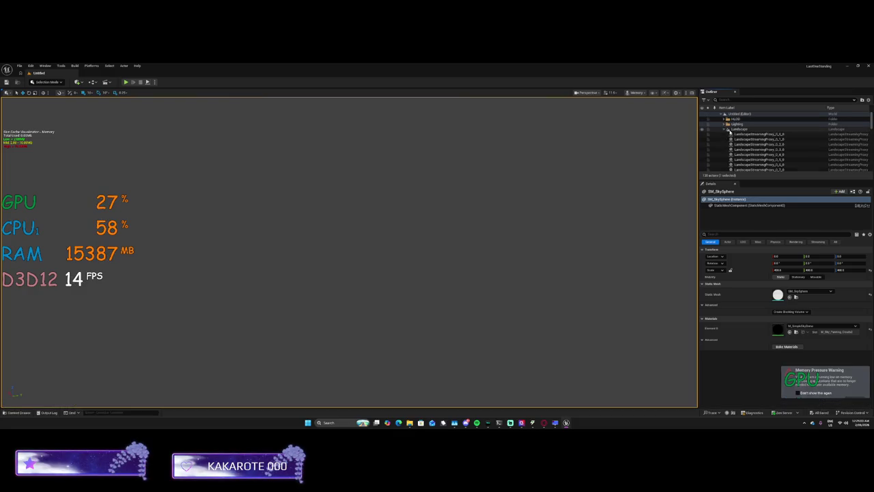
right_click(732, 131)
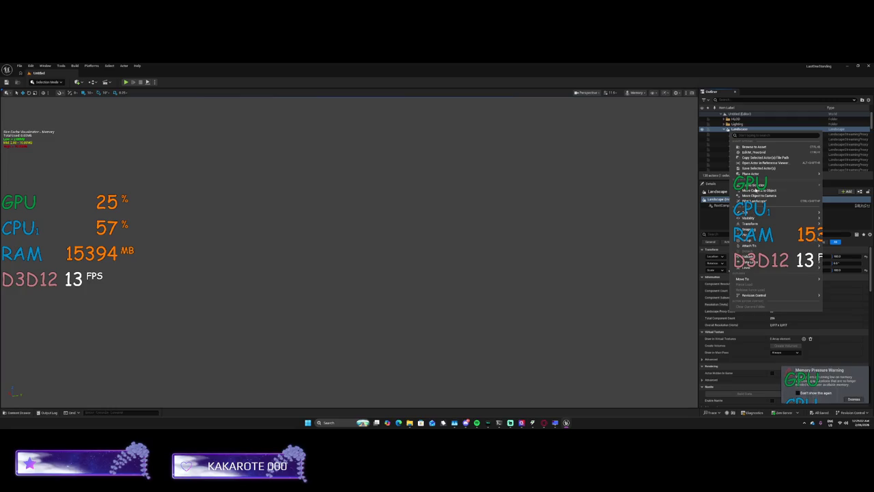
Select every LandscapeStreamingProxy, first to last, in the Outliner.
click(731, 135)
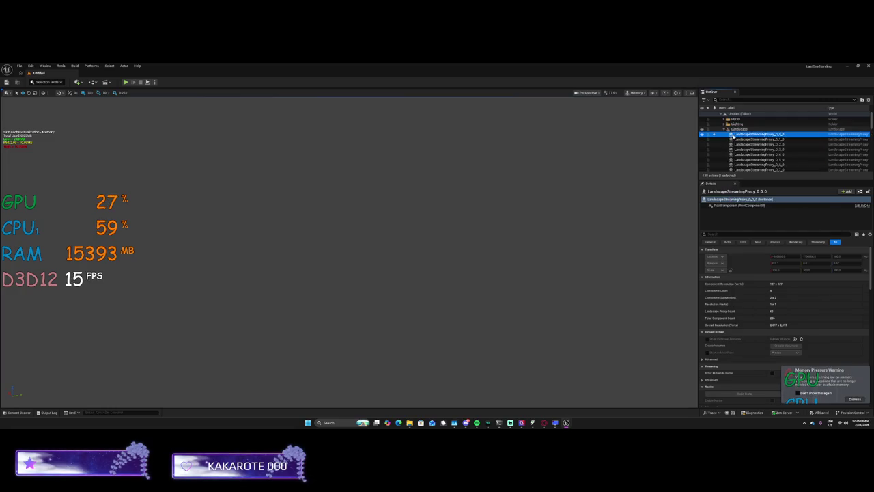
scroll(737, 150, down, 15)
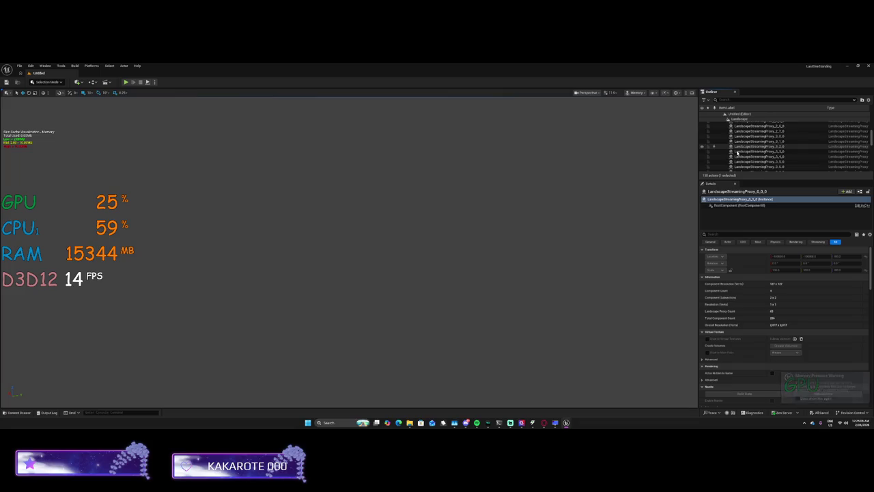
shift+click(737, 153)
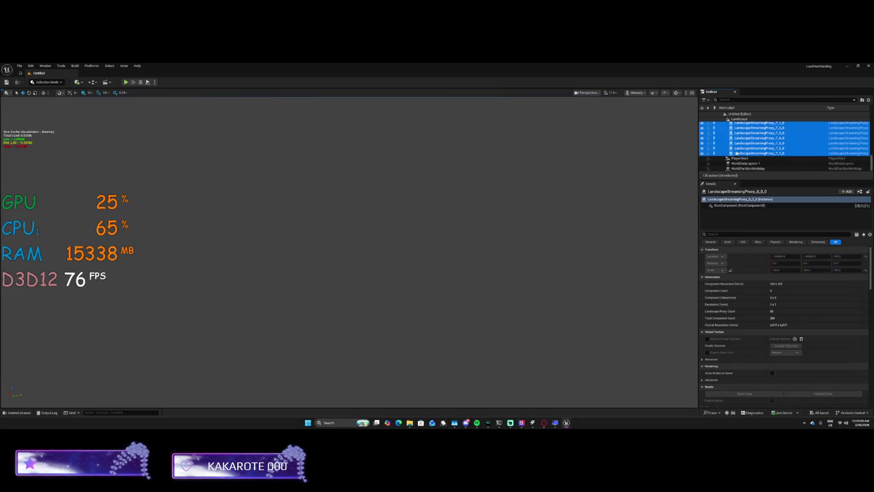
right_click(737, 153)
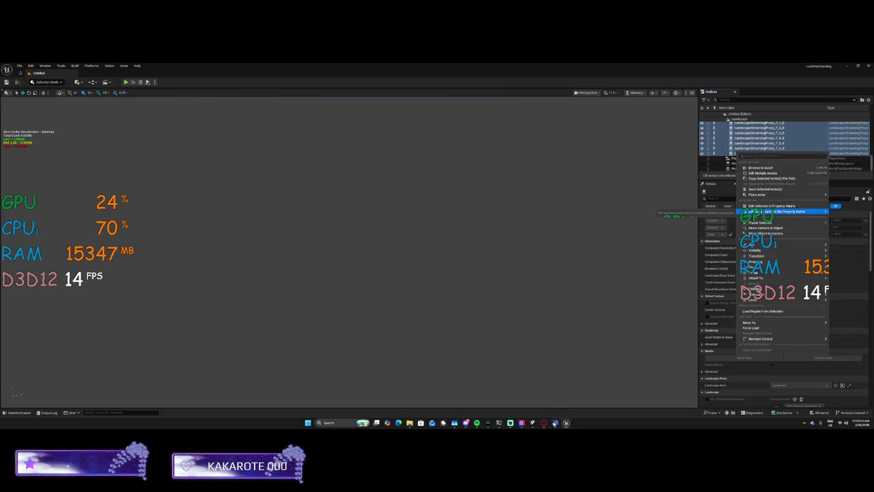
Free up system memory with MSI Center's hardware monitor.
click(455, 423)
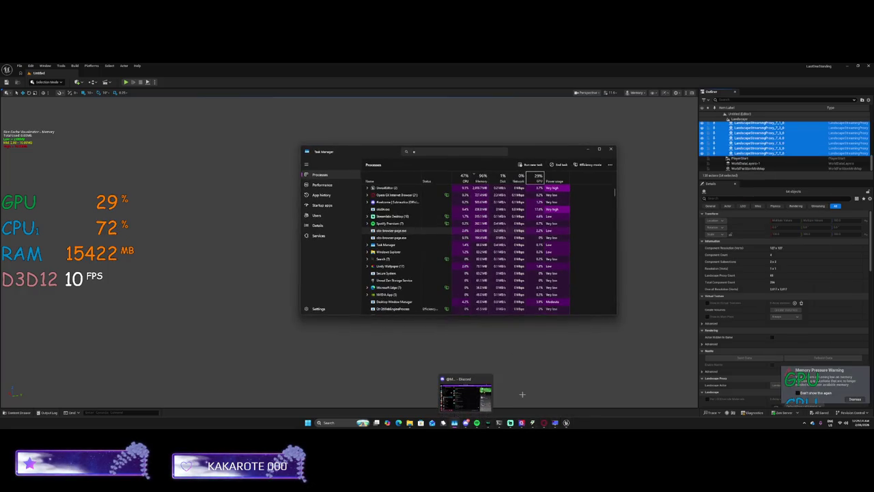
mouse_move(522, 424)
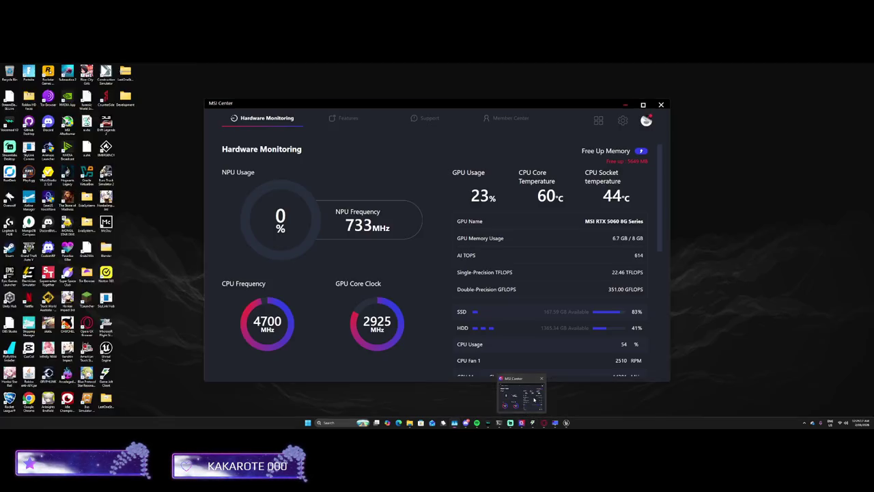
click(517, 398)
click(640, 151)
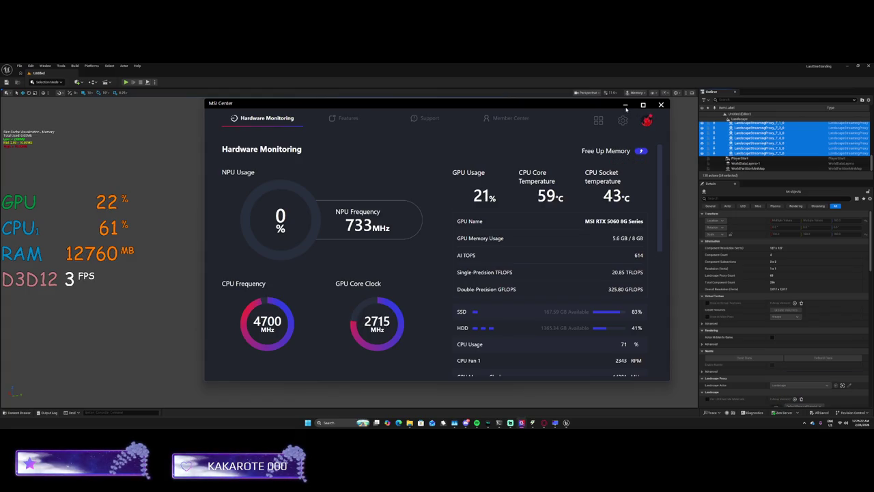
click(625, 106)
Delete the selected landscape proxies with Edit > Delete.
click(752, 145)
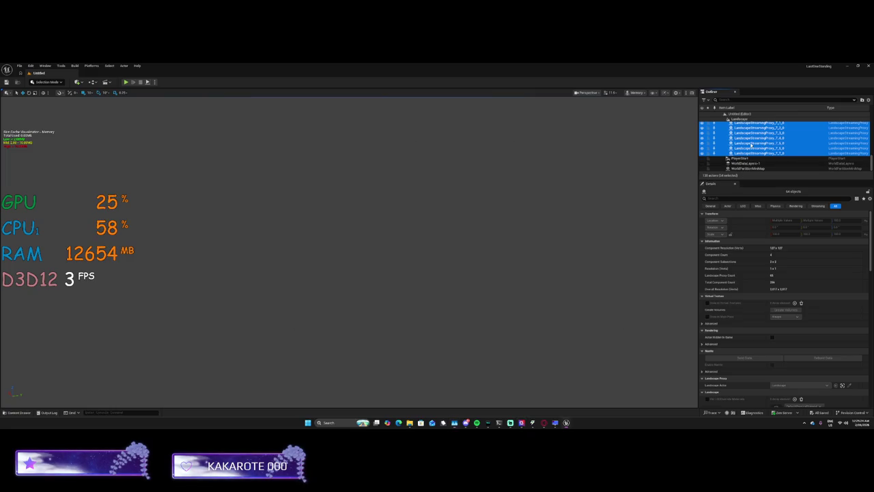
right_click(752, 144)
mouse_move(765, 237)
click(658, 261)
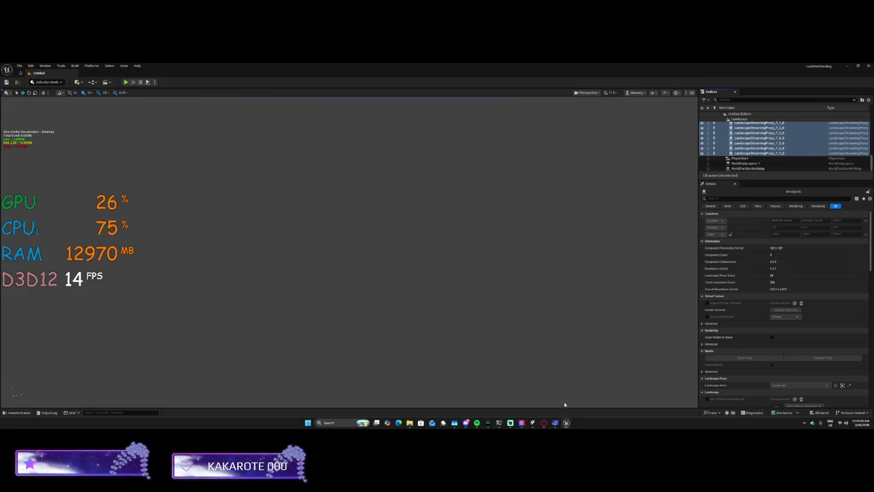
click(555, 423)
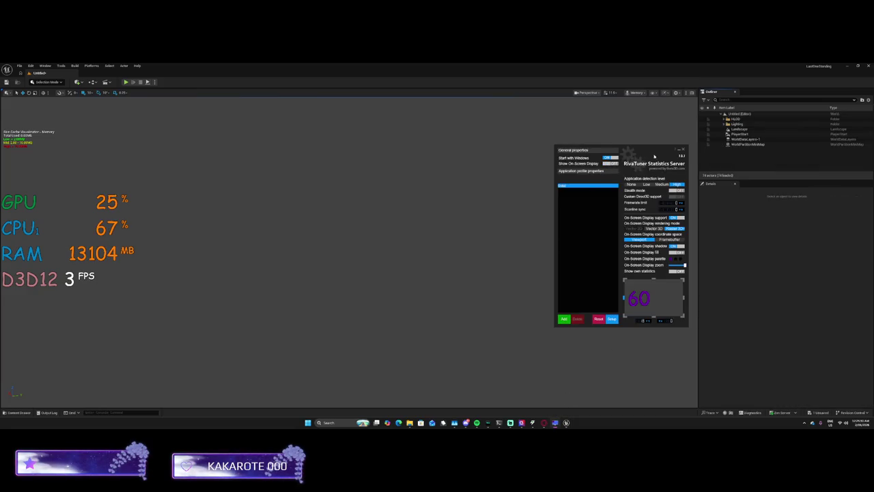
Close RivaTuner, expand the Lighting folder, set the viewport to Lit, and face the horizon.
click(681, 150)
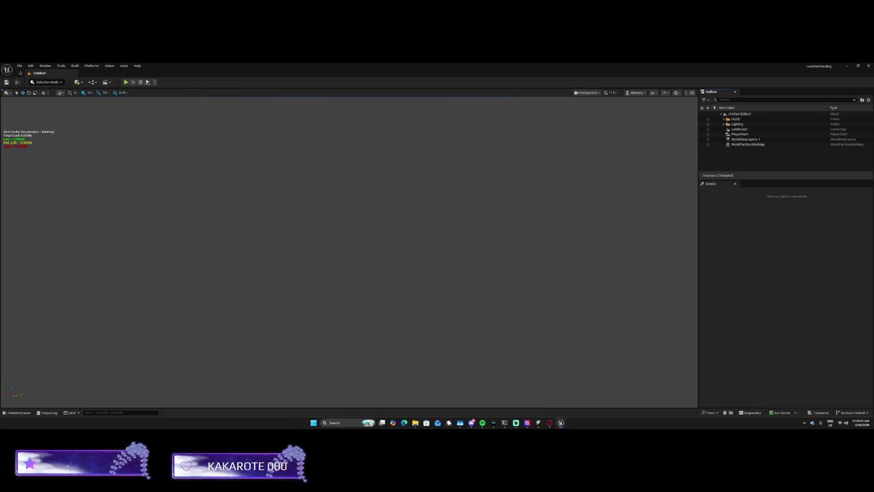
click(727, 124)
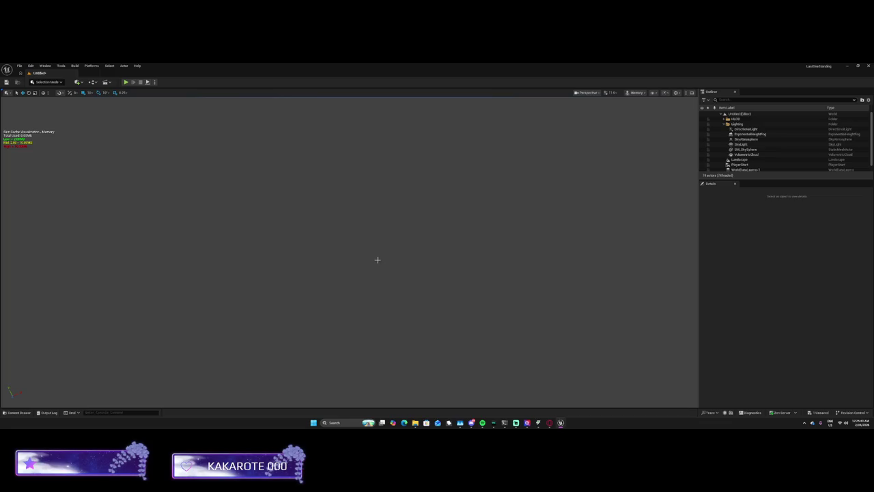
click(635, 92)
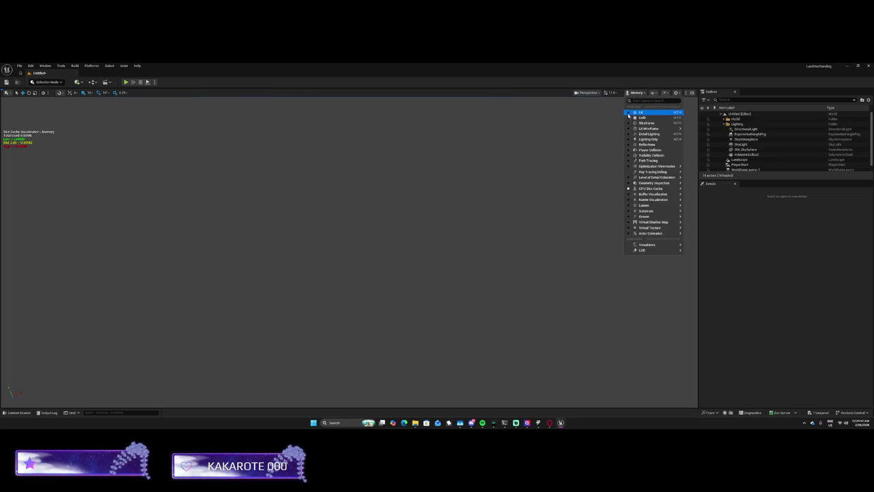
click(629, 112)
mouse_move(362, 242)
mouse_down()
mouse_move(362, 291)
mouse_move(362, 205)
mouse_move(363, 266)
mouse_move(365, 239)
mouse_up()
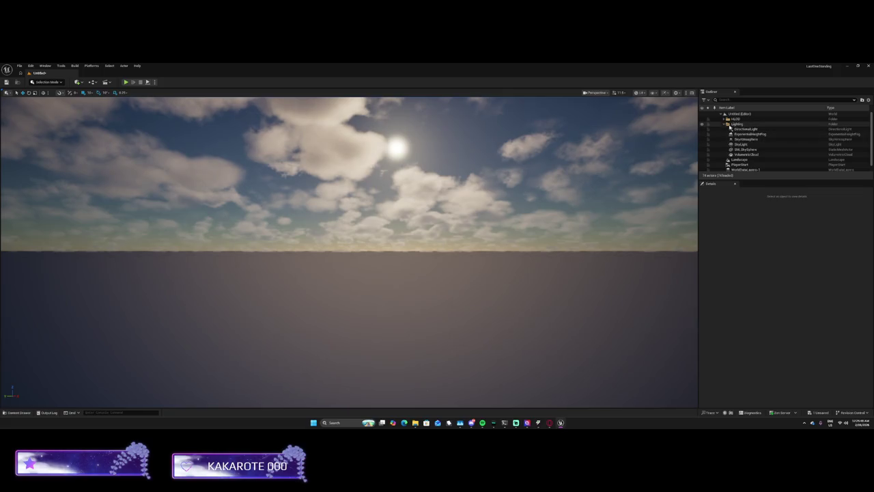
Select VolumetricCloud, try reopening the recent Untitled level, and cancel the save prompt.
click(744, 154)
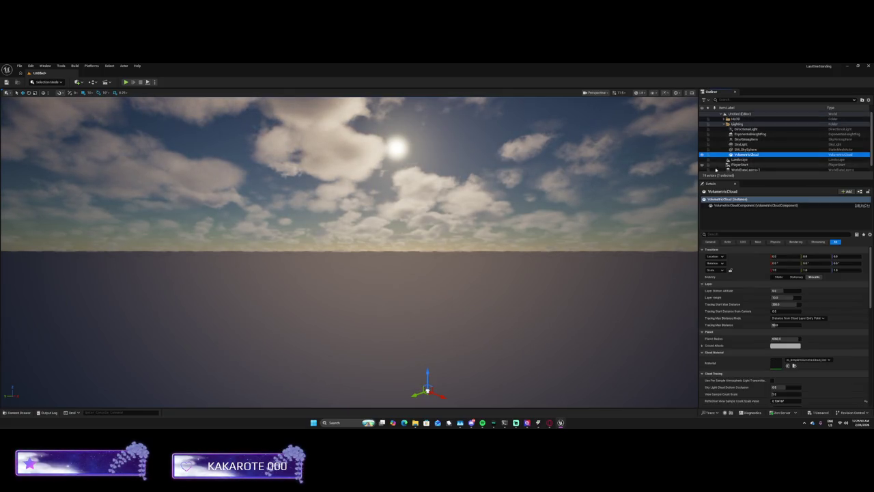
click(19, 66)
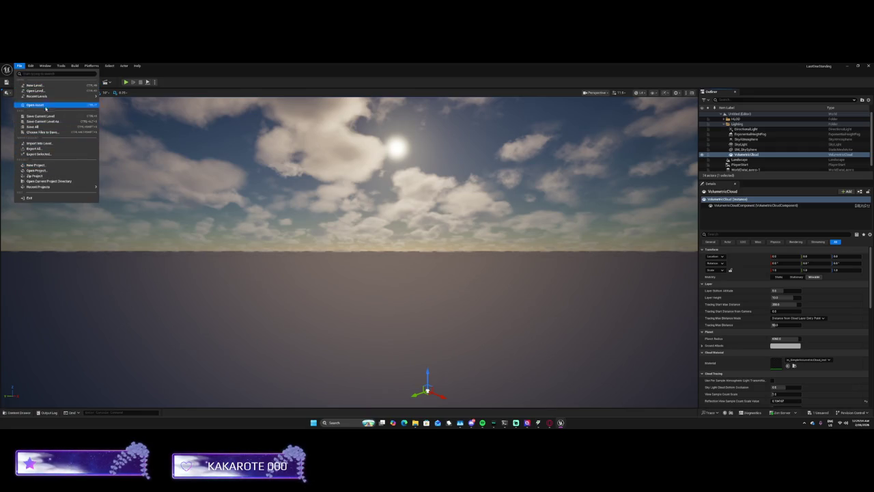
mouse_move(99, 96)
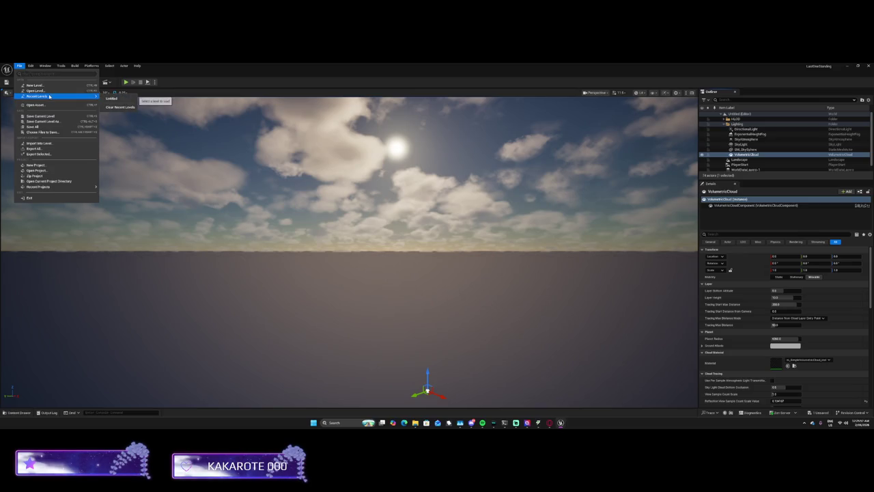
click(111, 98)
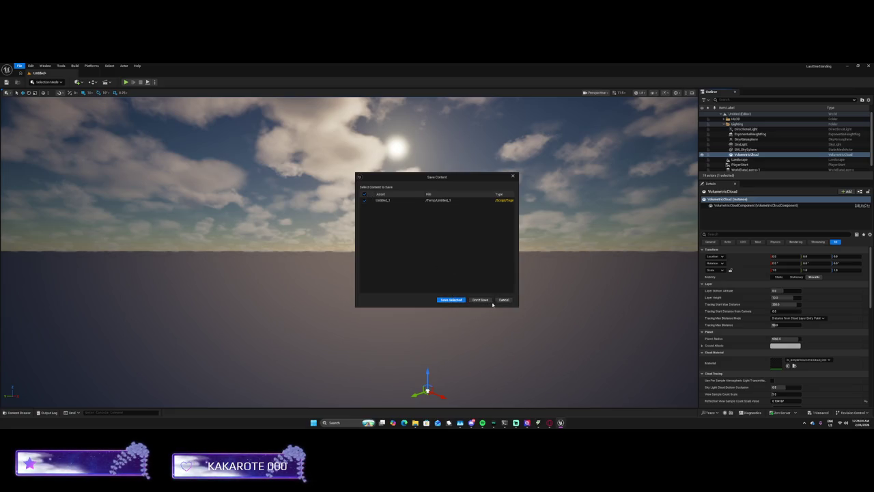
click(389, 202)
key(Escape)
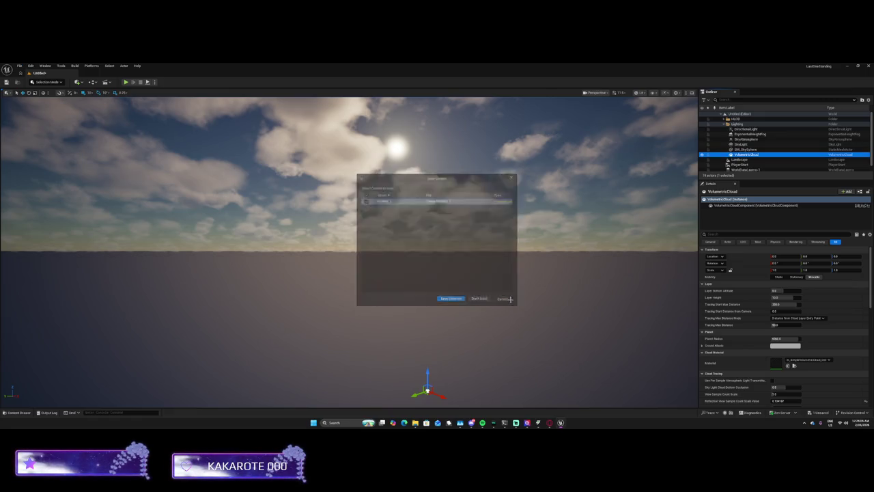
Exit the editor with File > Exit, choosing Don't Save.
click(42, 65)
click(41, 67)
click(19, 66)
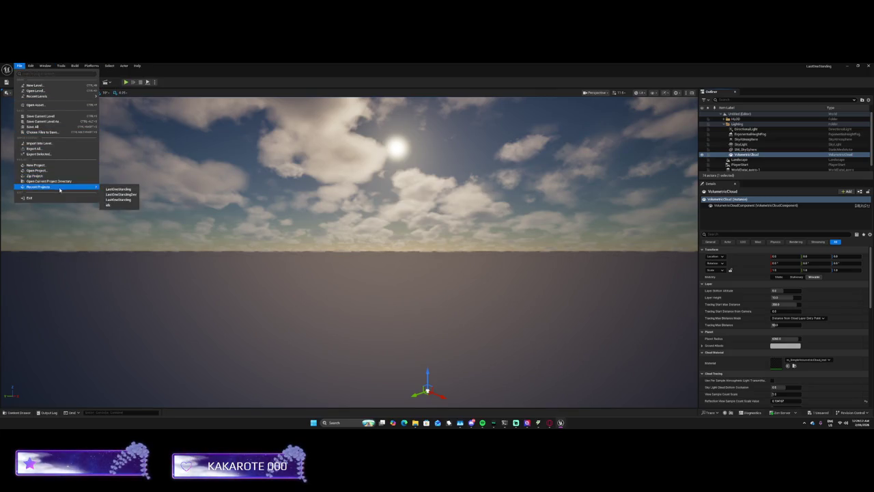
mouse_move(55, 187)
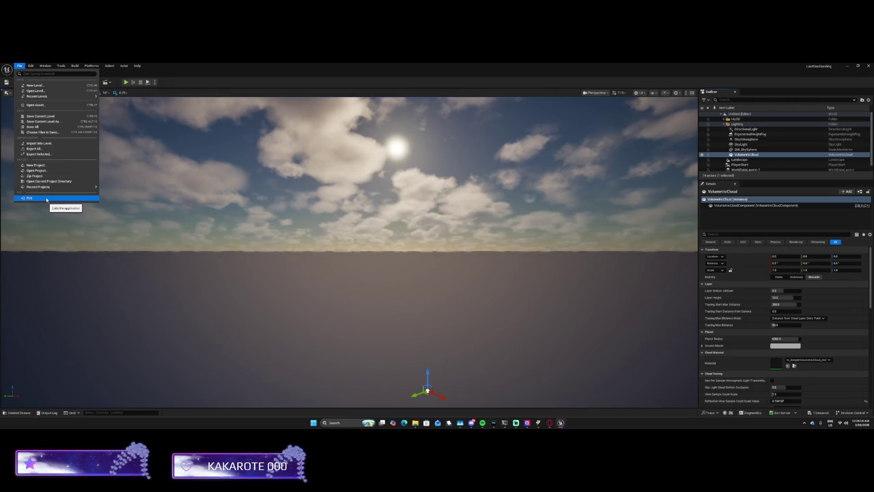
click(47, 198)
click(479, 301)
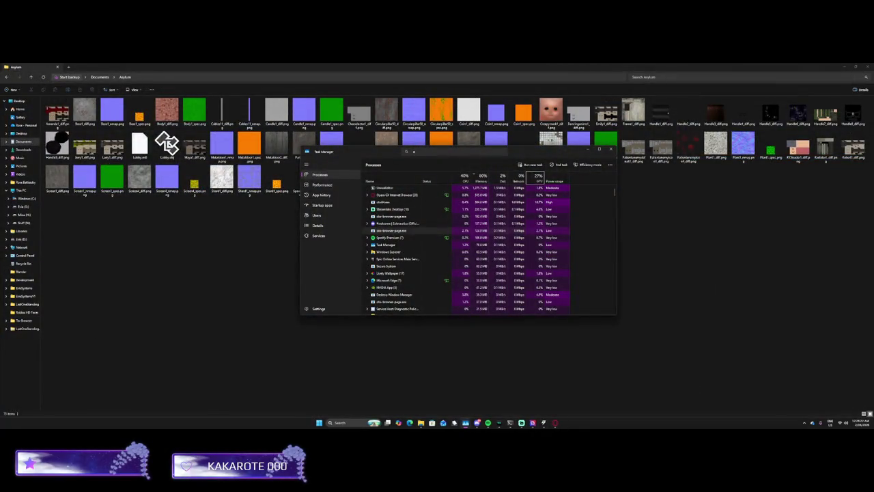
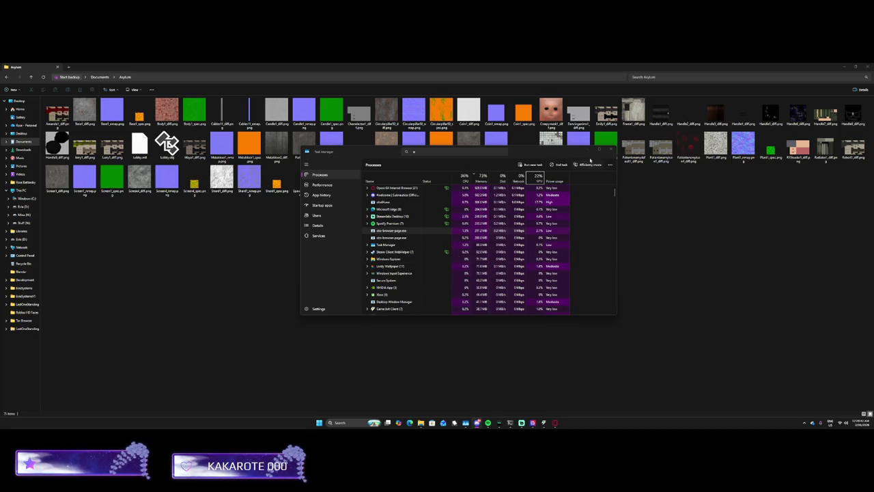
Close Task Manager and launch Roblox Studio by searching 'rob' in the taskbar.
click(590, 149)
click(349, 423)
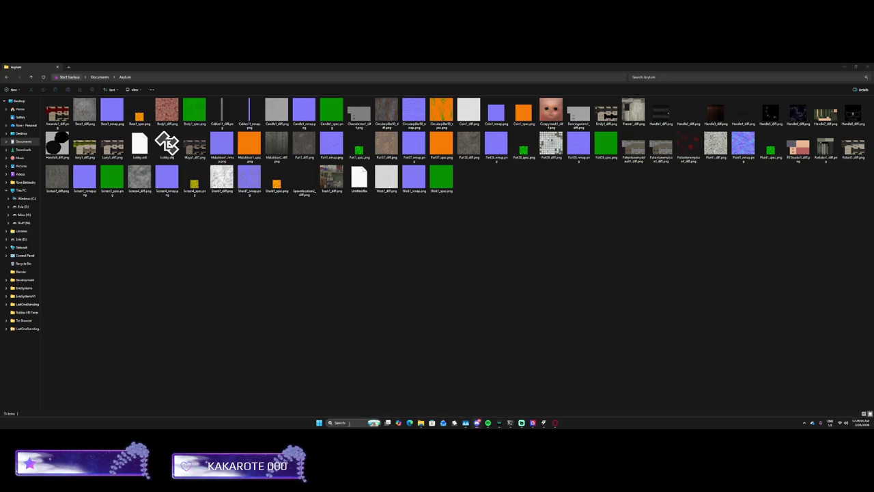
text(rob)
key(Down)
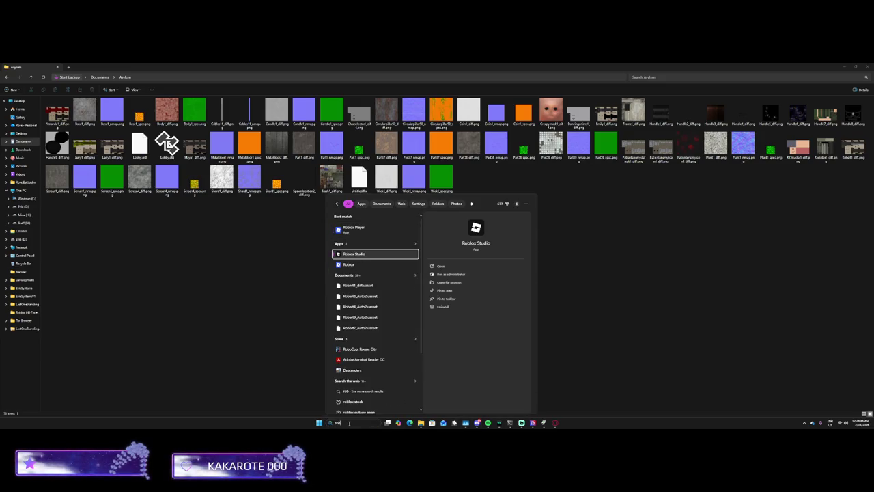
key(Return)
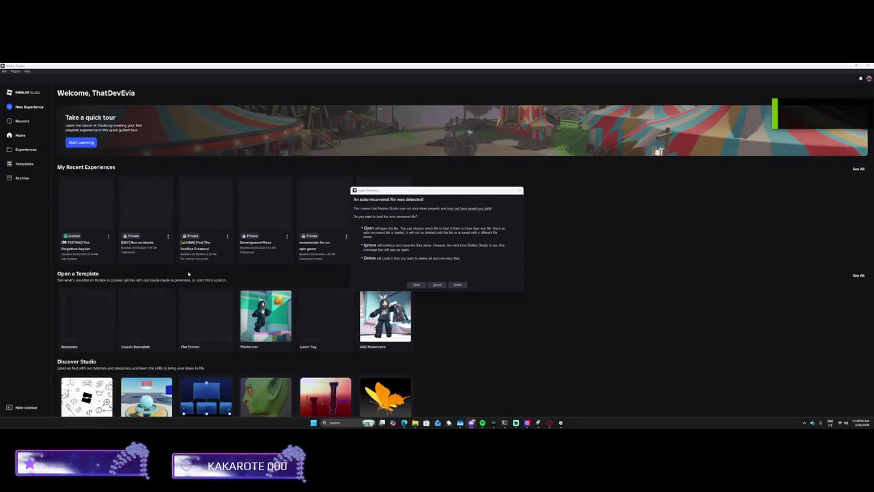
Ignore the auto-recovered file prompt and bring the browser with the group members forward.
click(437, 284)
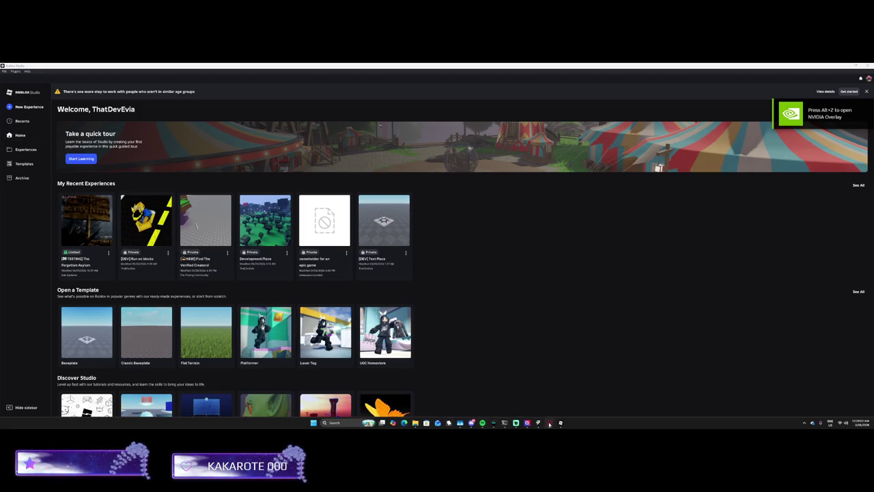
mouse_move(550, 422)
click(577, 395)
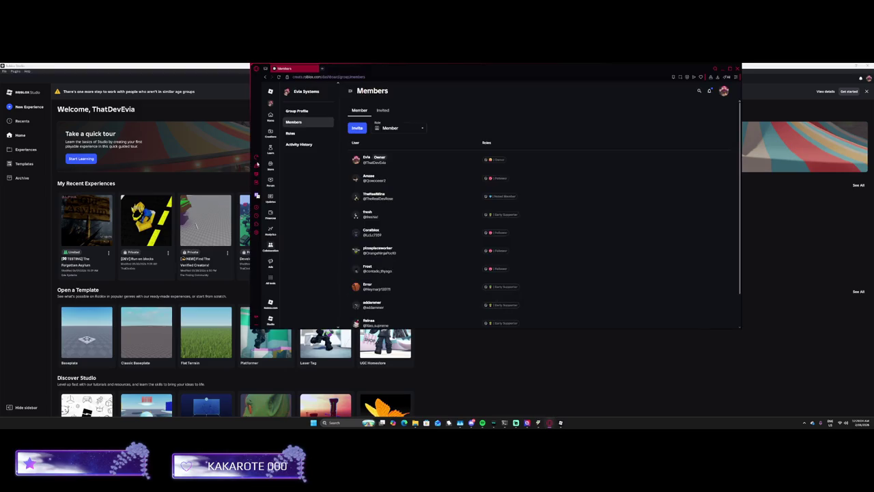
Load eviasystems.com in a new Opera GX tab and maximize the window.
click(322, 68)
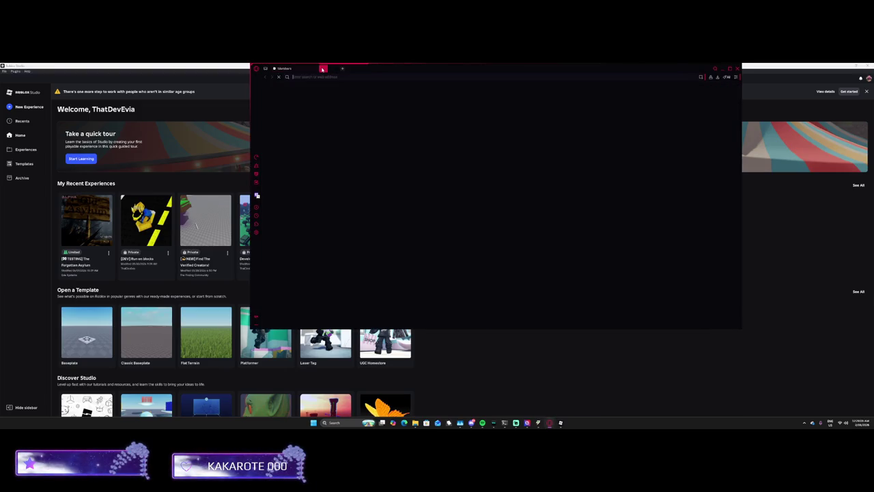
text(evia)
key(Return)
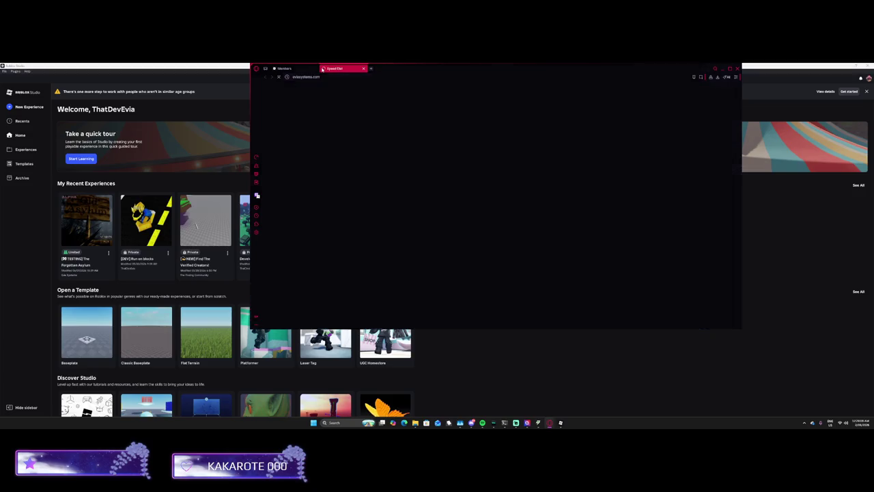
double_click(388, 72)
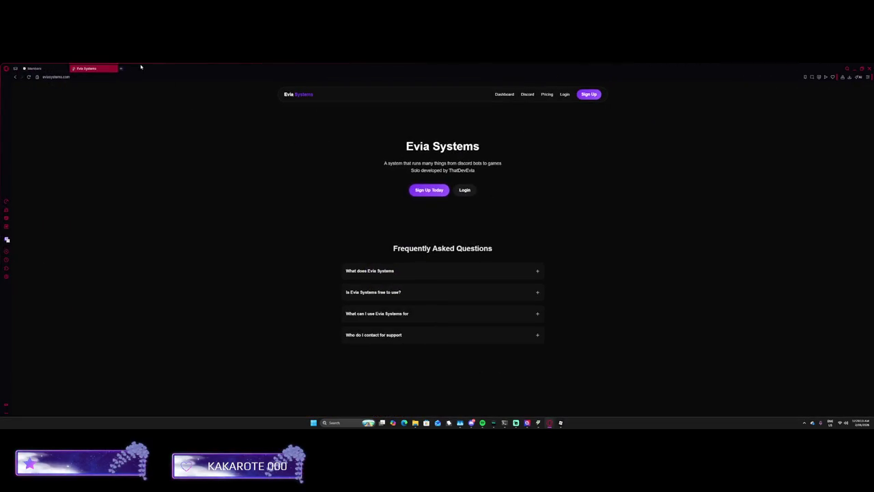
Open the pasted Evia Systems Roblox community post URL in another new tab.
click(122, 69)
key(ctrl+v)
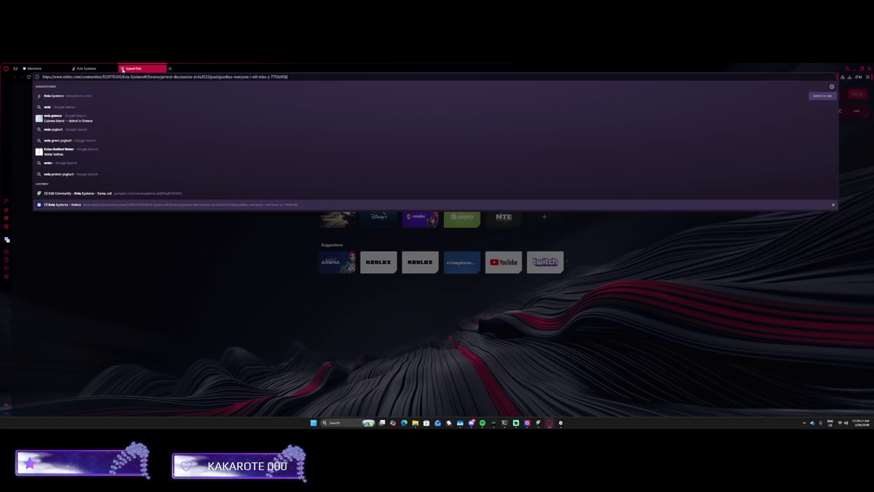
key(Return)
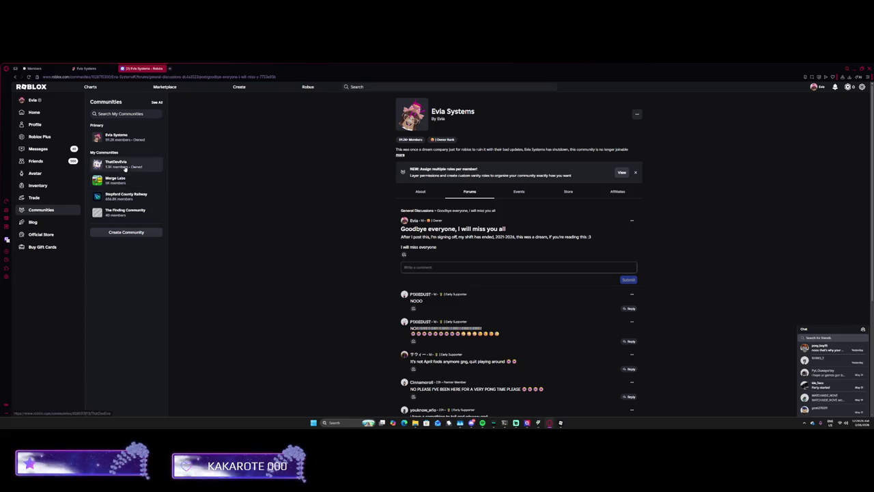
View the Evia Systems community's About and Events sections, then return to the Asylum folder window.
click(428, 198)
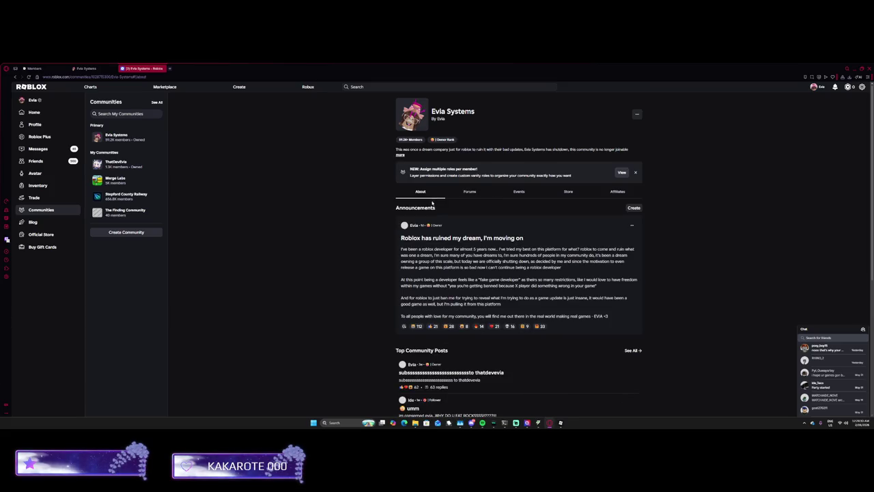
click(519, 194)
click(433, 196)
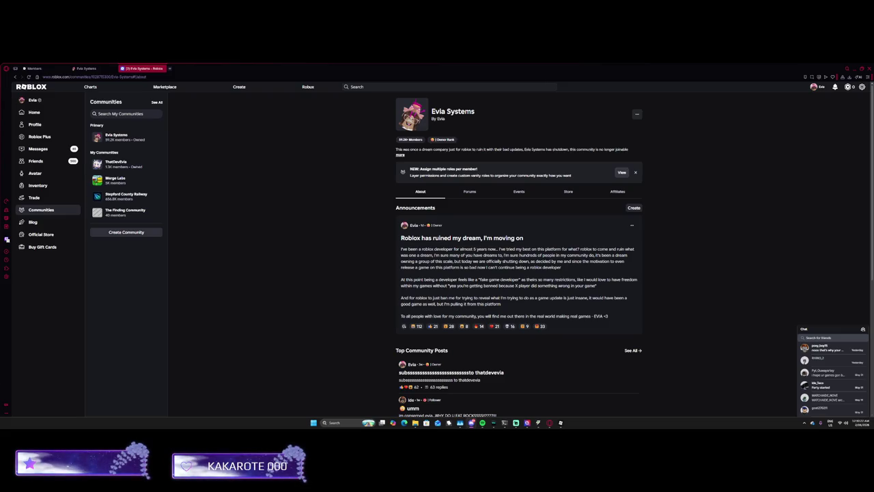
mouse_move(415, 422)
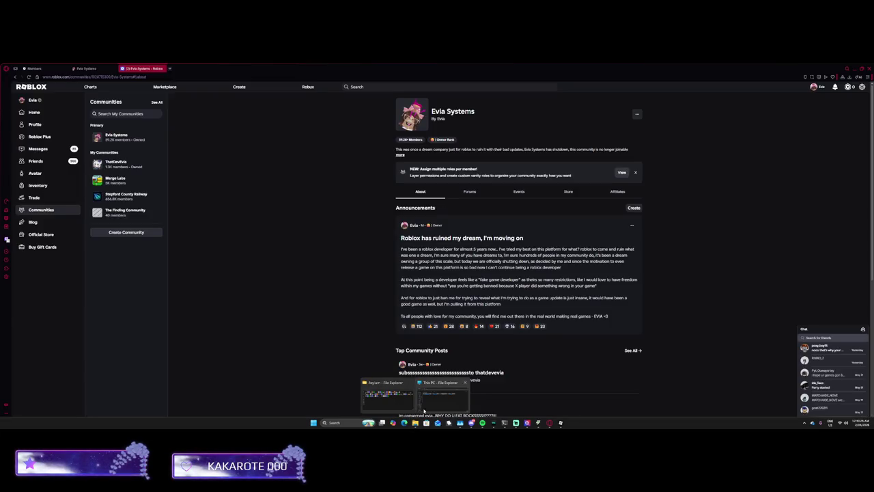
click(404, 405)
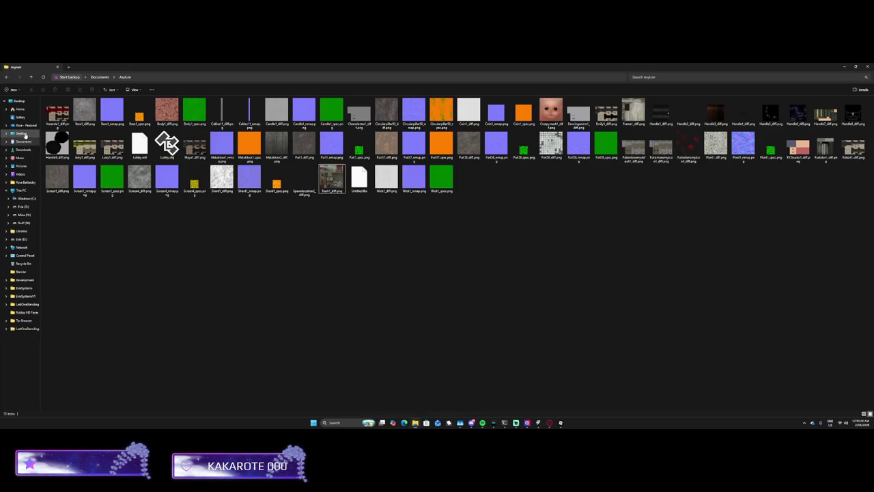
Open Desktop > LastOneStanding and select Lets Scare Them.exe to run the game.
click(20, 134)
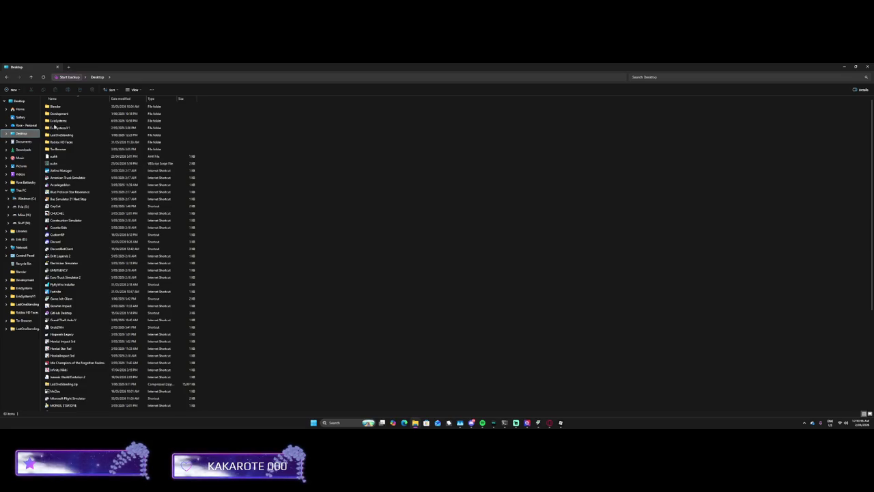
double_click(60, 134)
click(66, 150)
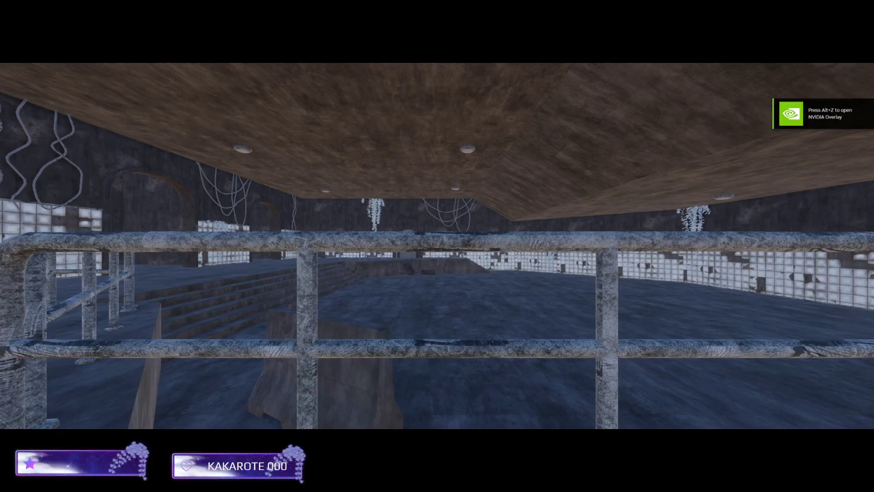
Snip a screenshot of the game scene with Win+Shift+S, then quit the game with Alt+F4.
key(super+shift+s)
key(Escape)
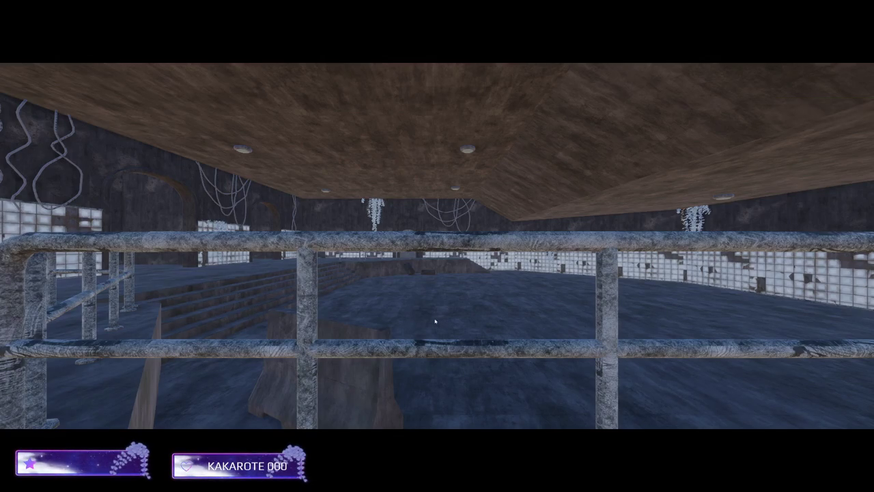
key(alt+F4)
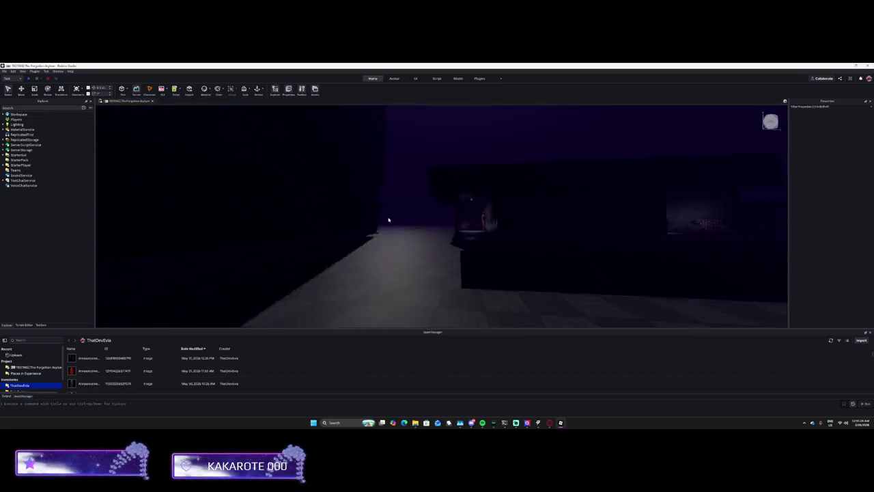
Fly the viewport camera down the tiled corridor up close to the red-lit monster figure.
key(w)
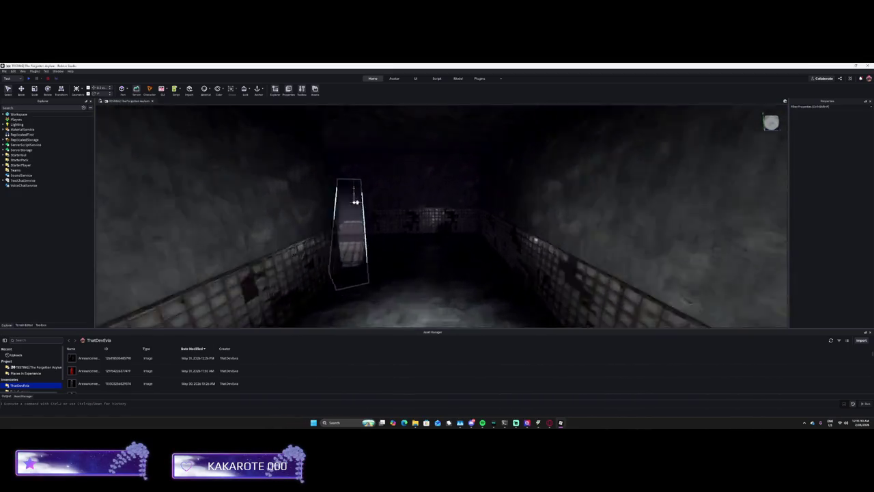
key(w)
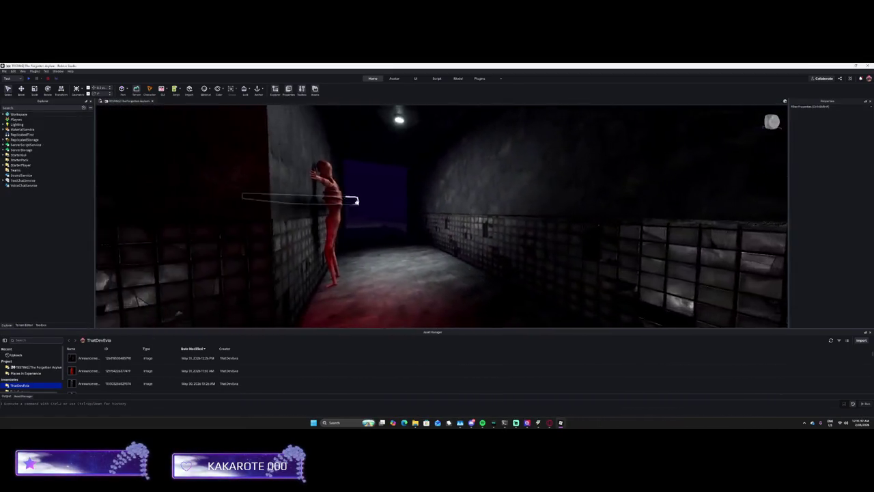
key(w)
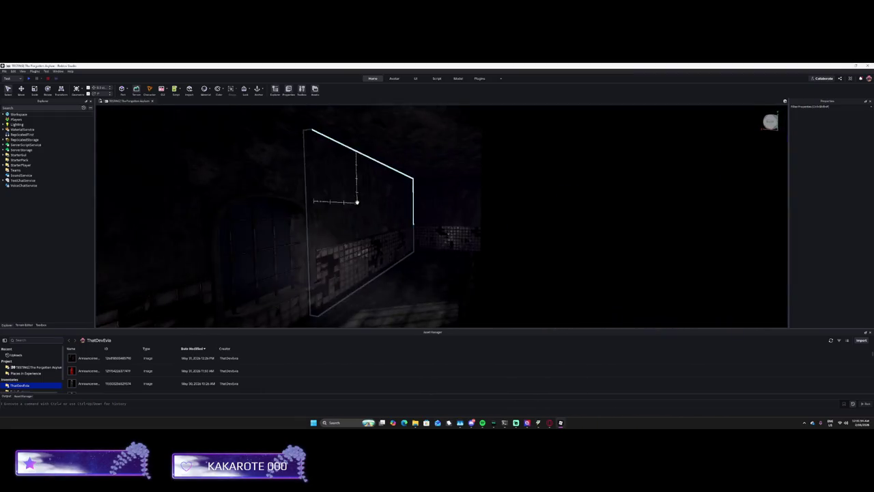